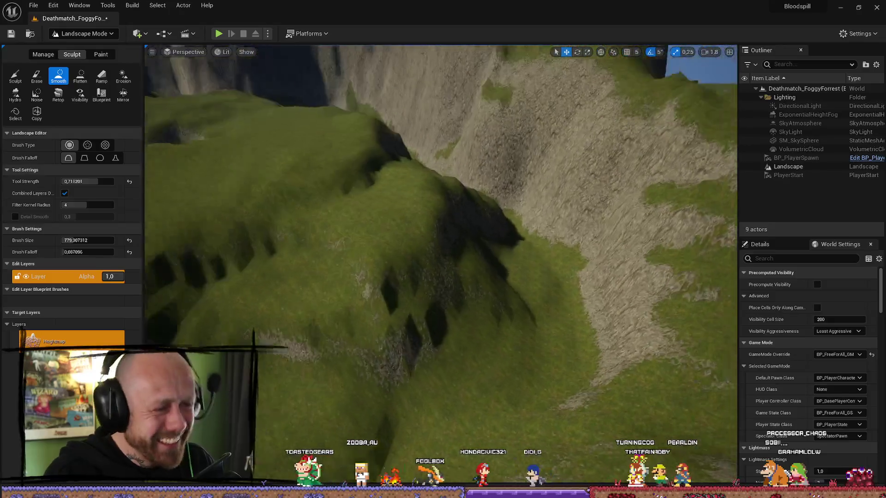
With the Flatten tool, fill the sunken dip and level a flat-topped block beside the cliff.
key("w")
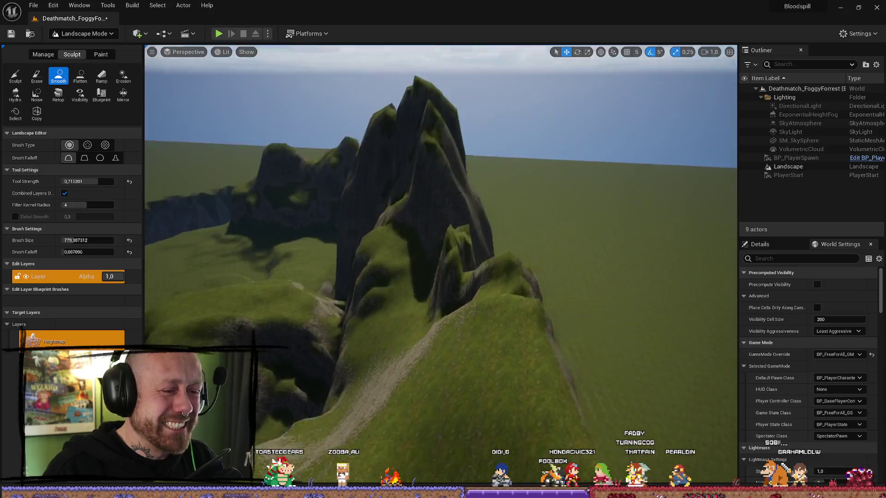
scroll(441, 266, "up", 1)
scroll(327, 259, "up", 1)
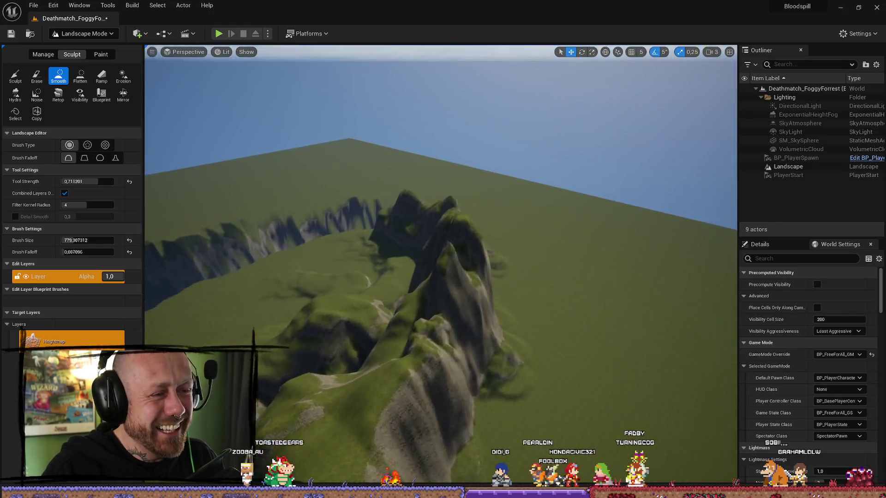
left_click(79, 75)
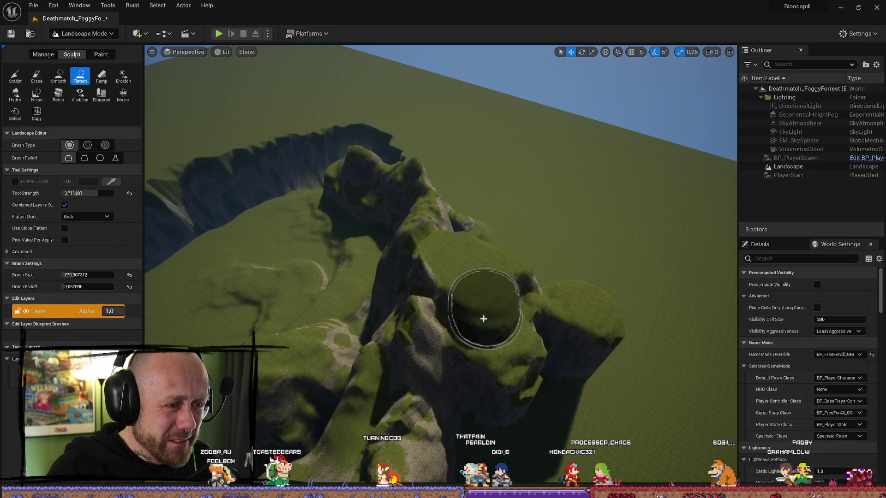
left_click_drag(502, 443, 513, 325)
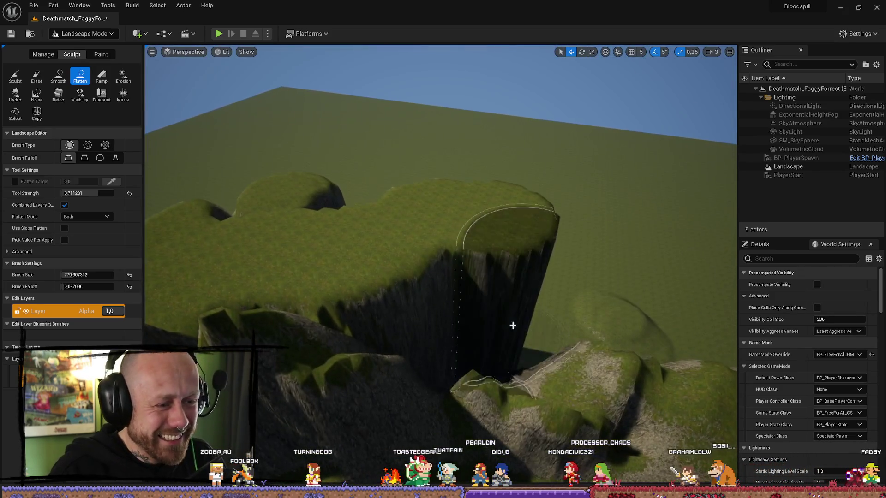
left_click_drag(498, 235, 415, 324)
scroll(498, 234, "down", 1)
mouse_move(490, 380)
left_mouse_down()
mouse_move(397, 365)
mouse_move(415, 383)
mouse_move(633, 346)
mouse_move(700, 379)
mouse_move(692, 351)
mouse_move(577, 378)
mouse_move(545, 342)
left_mouse_up()
scroll(577, 379, "down", 1)
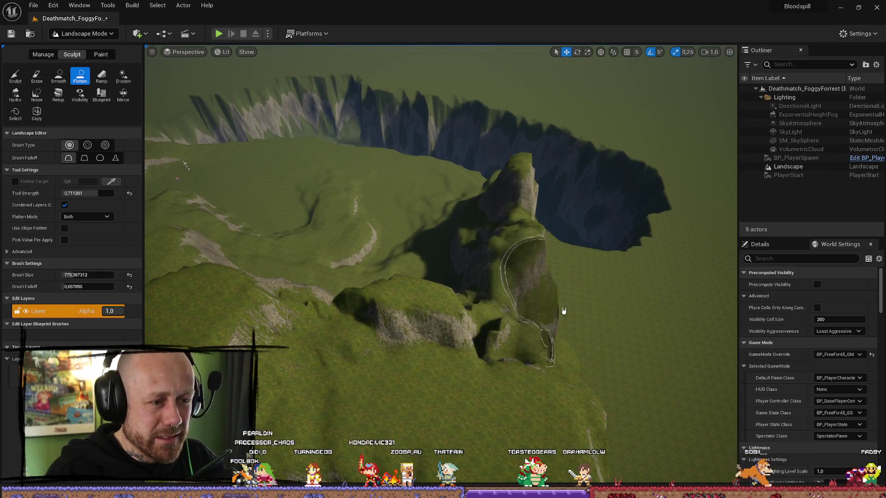
left_click_drag(563, 311, 551, 344)
Flatten the tops of the rock pillars near the peak into level pillars.
left_click_drag(625, 297, 474, 254)
left_click_drag(582, 294, 528, 152)
mouse_move(362, 79)
left_mouse_down()
mouse_move(489, 197)
mouse_move(425, 109)
mouse_move(376, 79)
mouse_move(477, 142)
mouse_move(471, 215)
left_mouse_up()
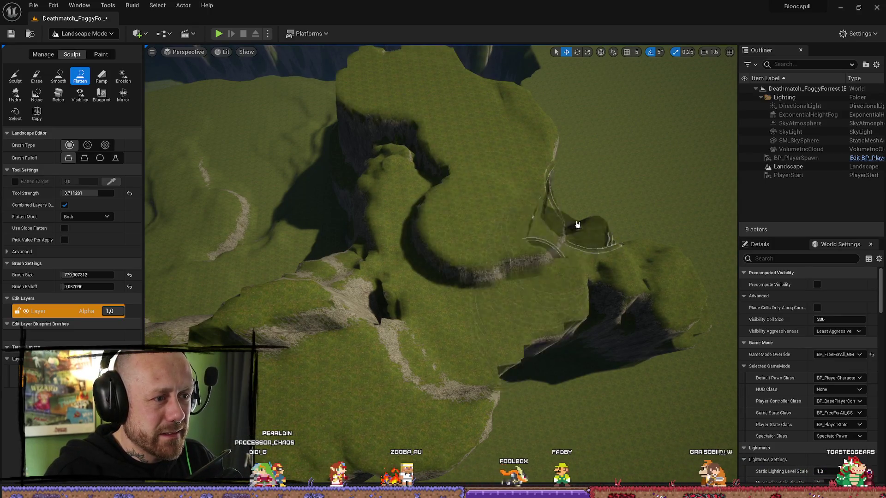
scroll(578, 225, "up", 2)
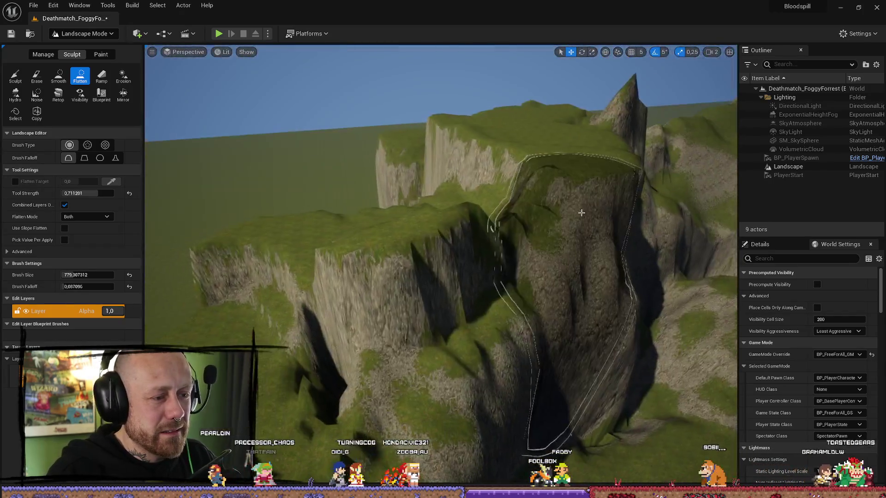
left_click_drag(582, 212, 582, 212)
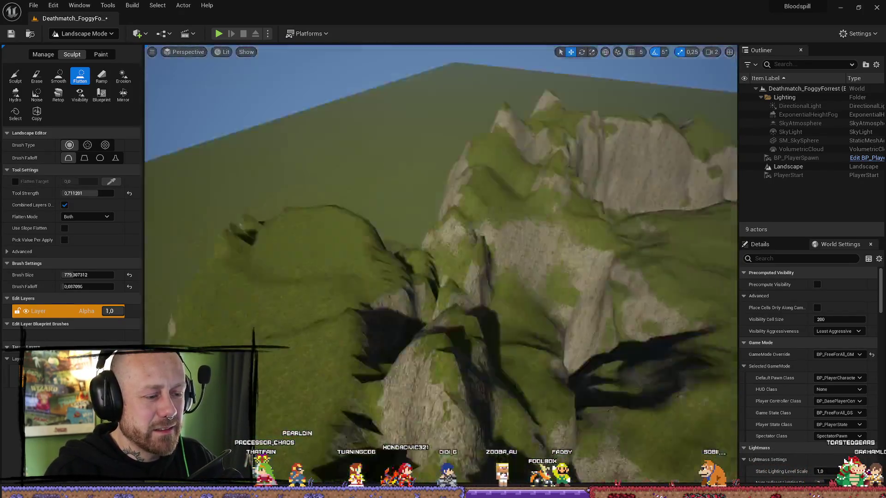
left_click_drag(370, 168, 370, 168)
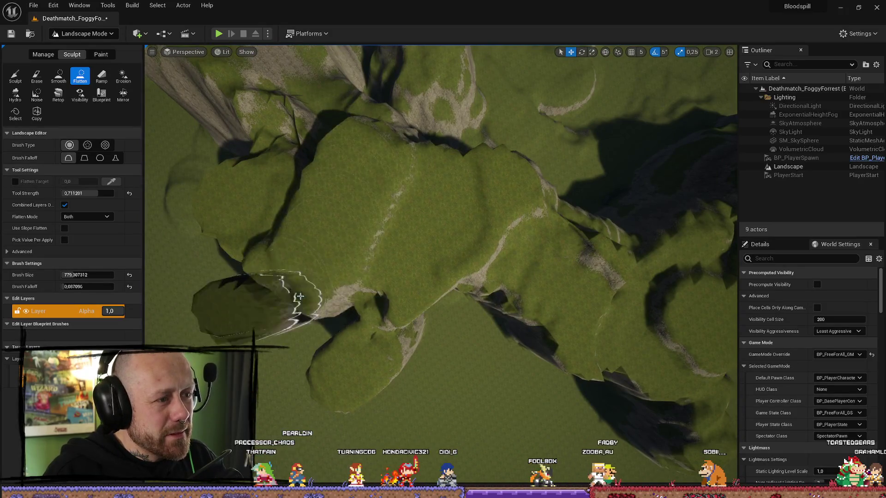
left_click_drag(300, 296, 300, 296)
left_click_drag(500, 289, 500, 289)
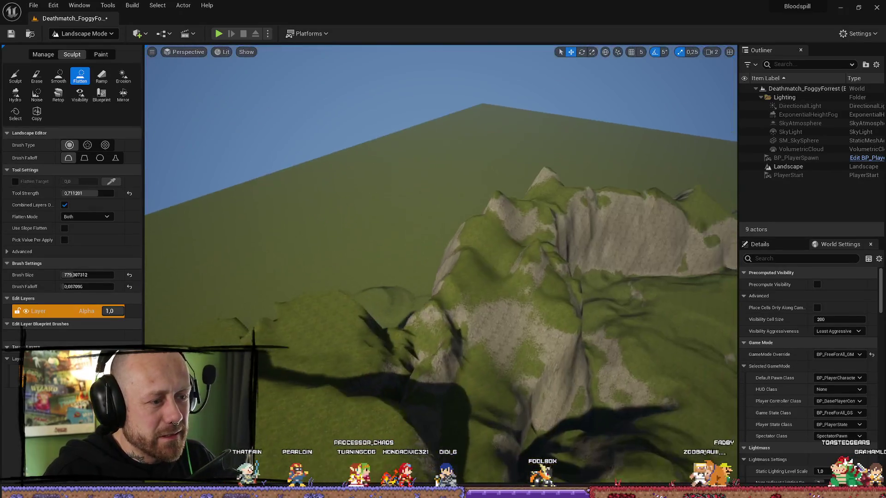
left_click_drag(433, 266, 433, 265)
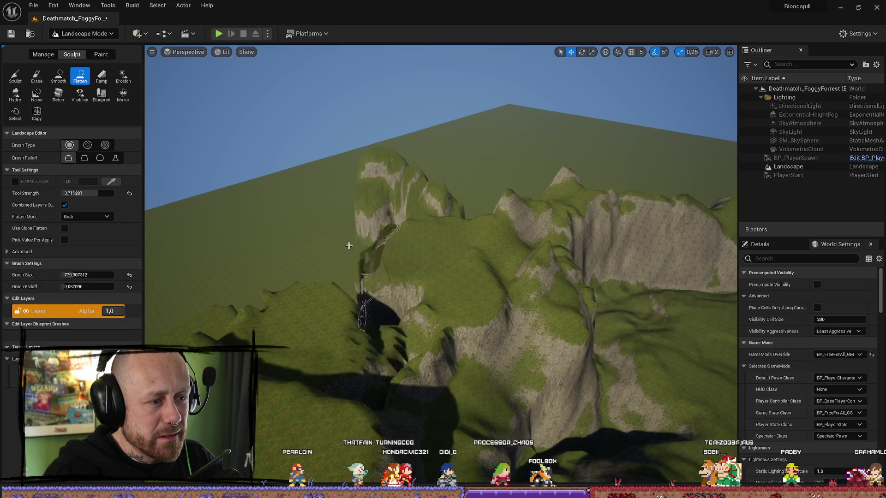
Level the left terrain, the rock pillar area and the dark cliff into flat plateau ground.
mouse_move(349, 246)
left_mouse_down()
mouse_move(293, 208)
mouse_move(293, 267)
mouse_move(307, 297)
mouse_move(359, 258)
mouse_move(371, 305)
mouse_move(407, 366)
mouse_move(423, 340)
mouse_move(421, 294)
left_mouse_up()
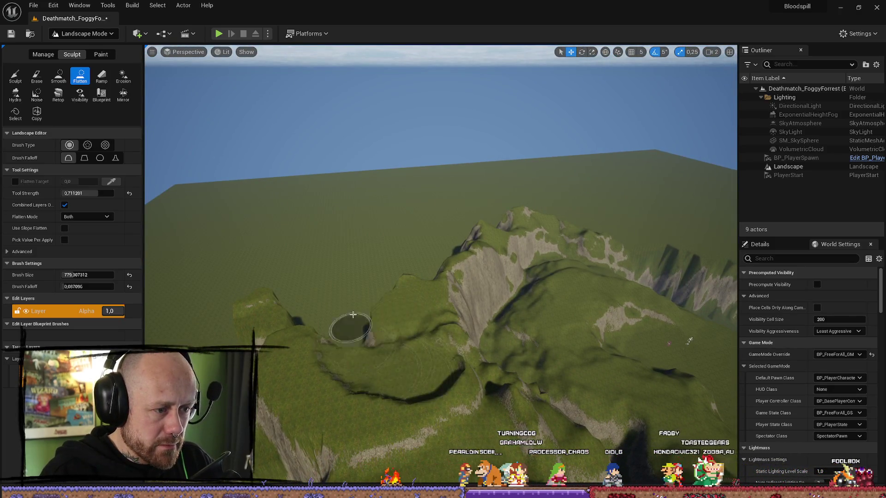
left_click_drag(394, 333, 384, 363)
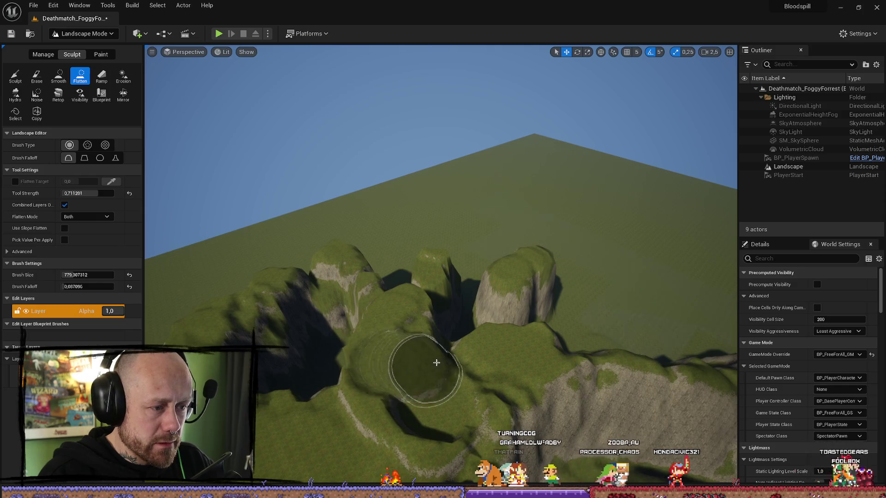
mouse_move(495, 297)
left_mouse_down()
mouse_move(496, 323)
mouse_move(590, 311)
left_mouse_up()
left_click_drag(431, 332, 405, 328)
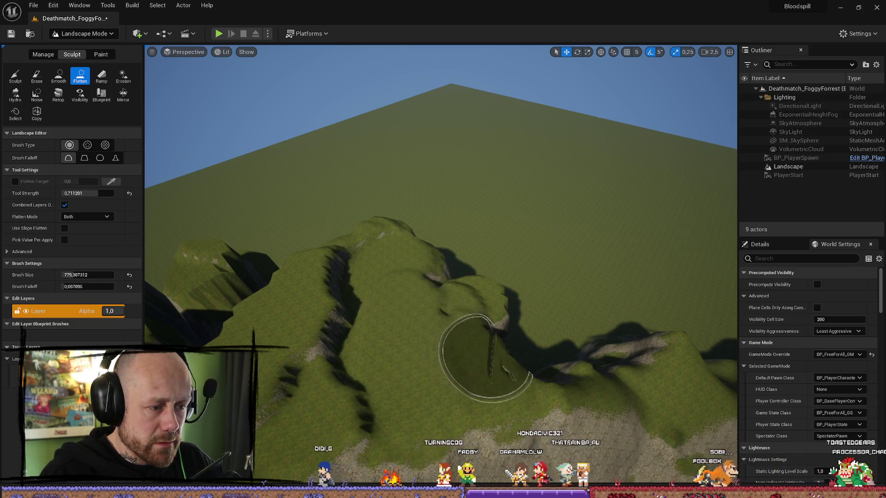
left_click_drag(484, 358, 481, 368)
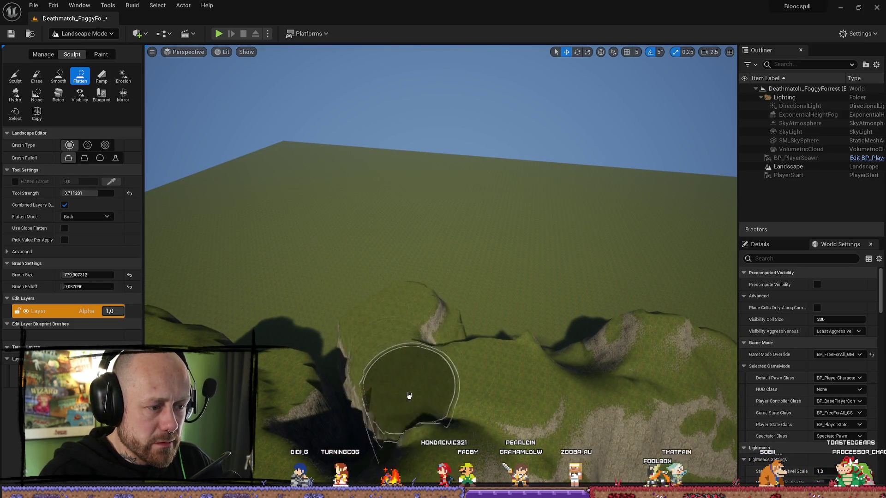
mouse_move(409, 396)
left_mouse_down()
mouse_move(326, 380)
mouse_move(346, 356)
mouse_move(433, 339)
left_mouse_up()
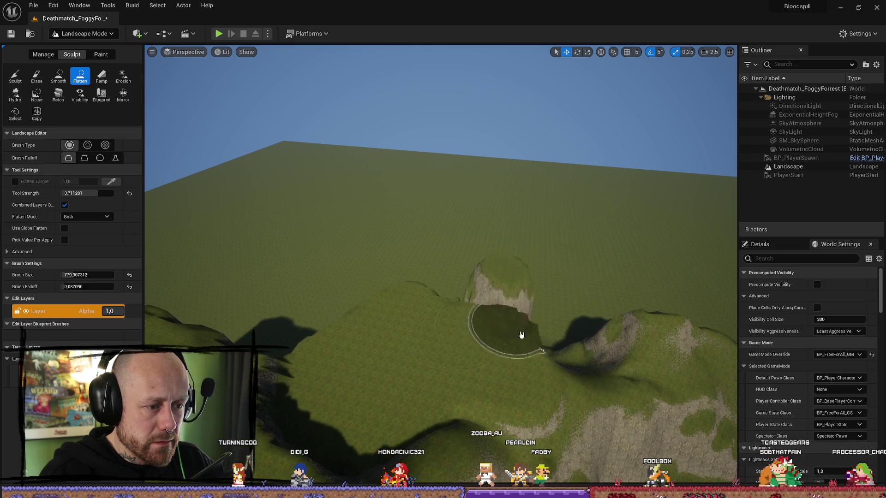
left_click_drag(625, 306, 614, 291)
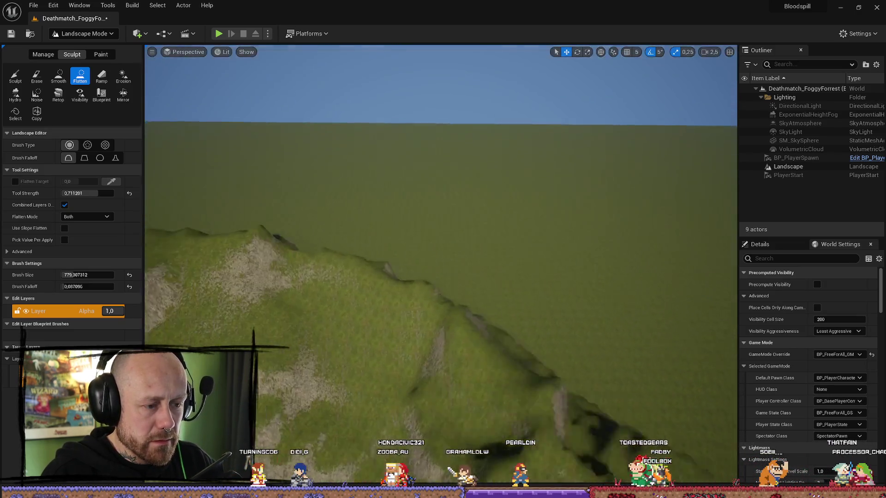
left_click_drag(438, 259, 438, 258)
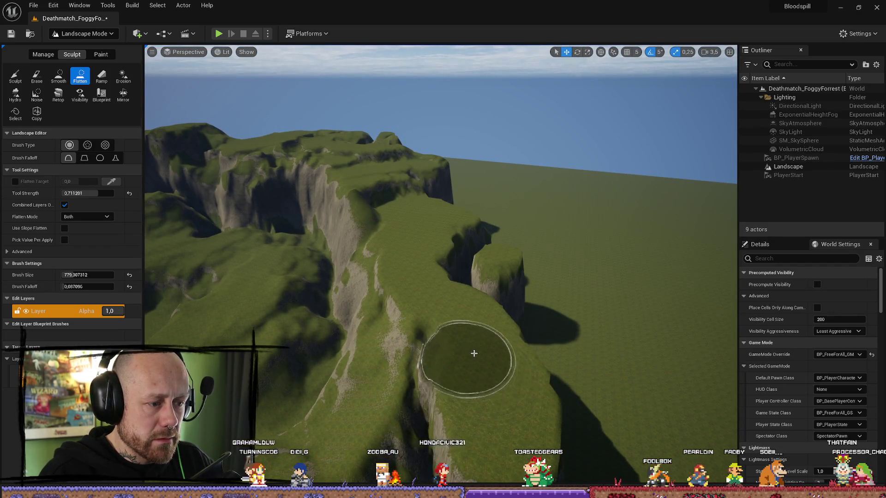
left_click_drag(474, 353, 495, 307)
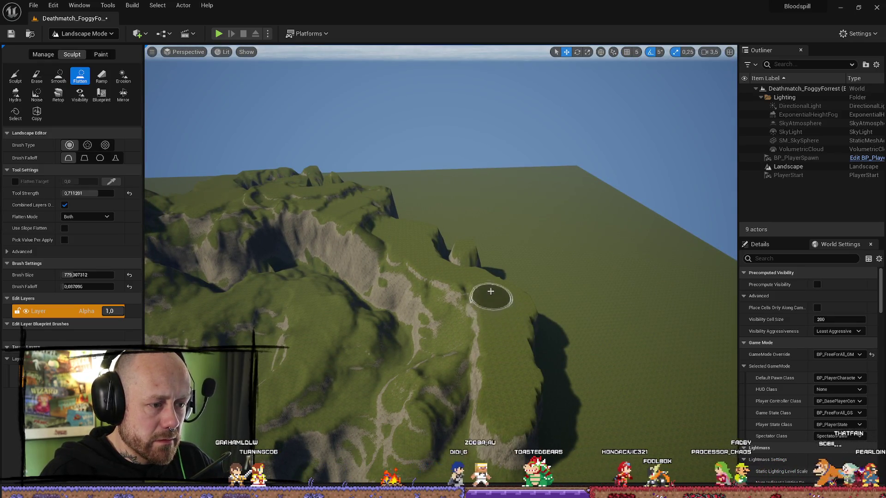
mouse_move(491, 291)
left_mouse_down()
mouse_move(484, 300)
mouse_move(480, 291)
mouse_move(512, 307)
mouse_move(324, 264)
mouse_move(323, 221)
mouse_move(323, 277)
mouse_move(314, 277)
mouse_move(333, 249)
mouse_move(309, 230)
left_mouse_up()
scroll(489, 295, "up", 1)
scroll(323, 221, "up", 1)
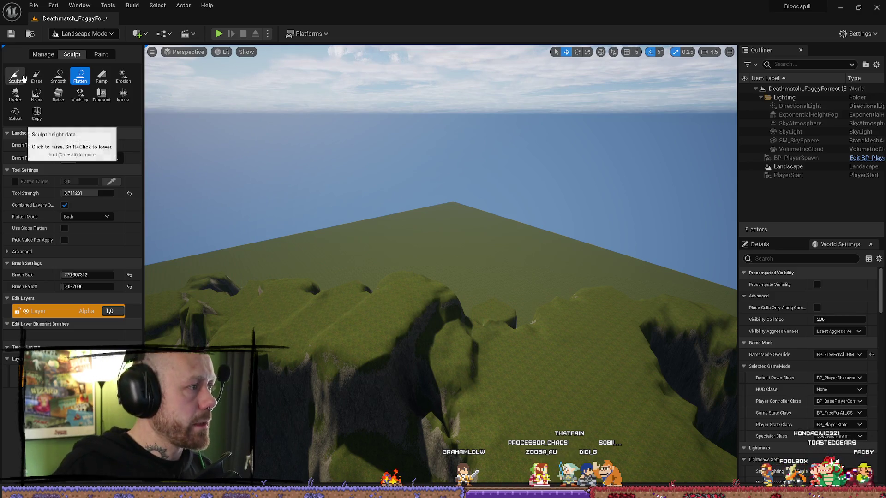
Use the Sculpt tool to raise a mound on the cliff top next to the plateau.
left_click(15, 75)
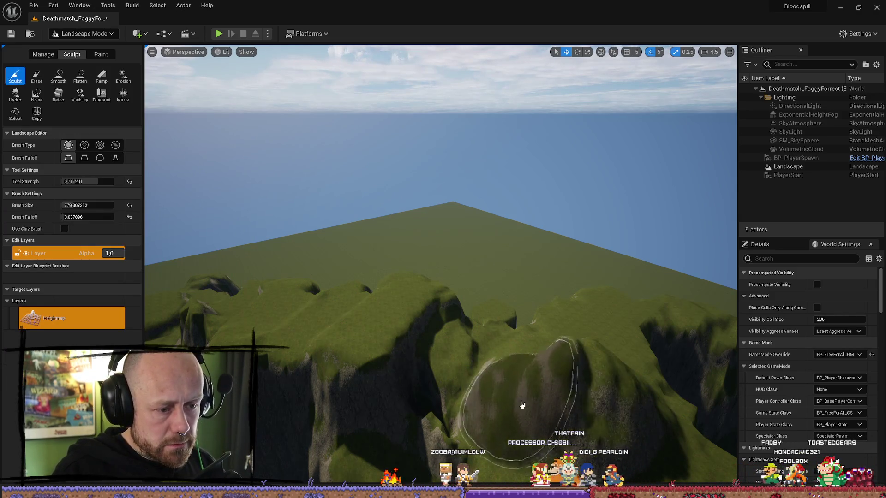
mouse_move(522, 405)
left_mouse_down()
mouse_move(508, 379)
mouse_move(449, 335)
left_mouse_up()
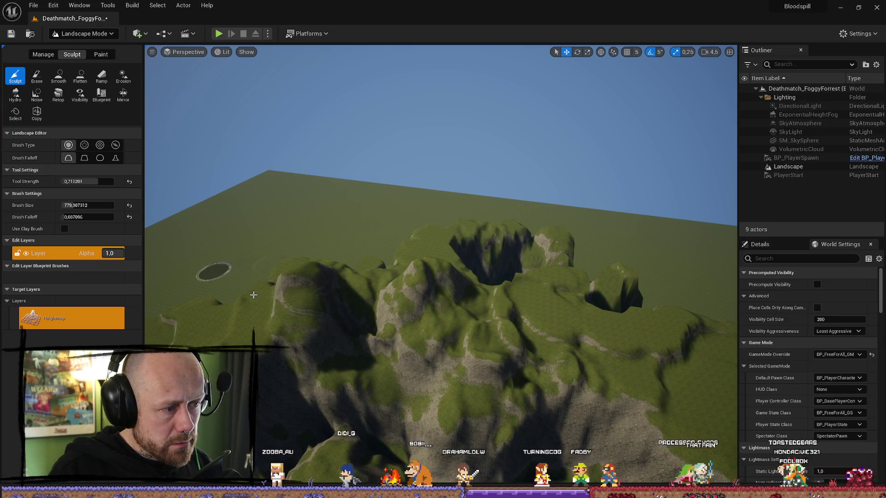
left_click_drag(256, 302, 341, 310)
left_click_drag(460, 285, 455, 291)
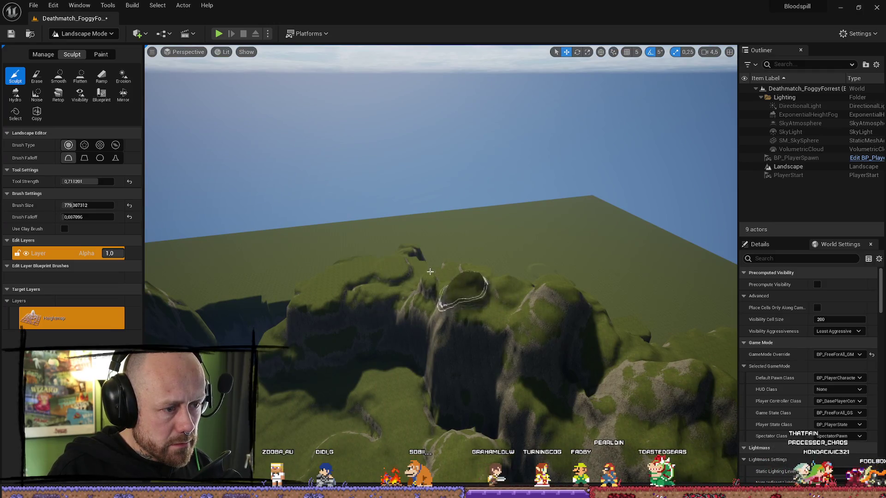
mouse_move(333, 283)
left_mouse_down()
mouse_move(350, 217)
mouse_move(351, 259)
mouse_move(342, 268)
mouse_move(332, 259)
mouse_move(343, 231)
mouse_move(346, 297)
left_mouse_up()
left_click(58, 76)
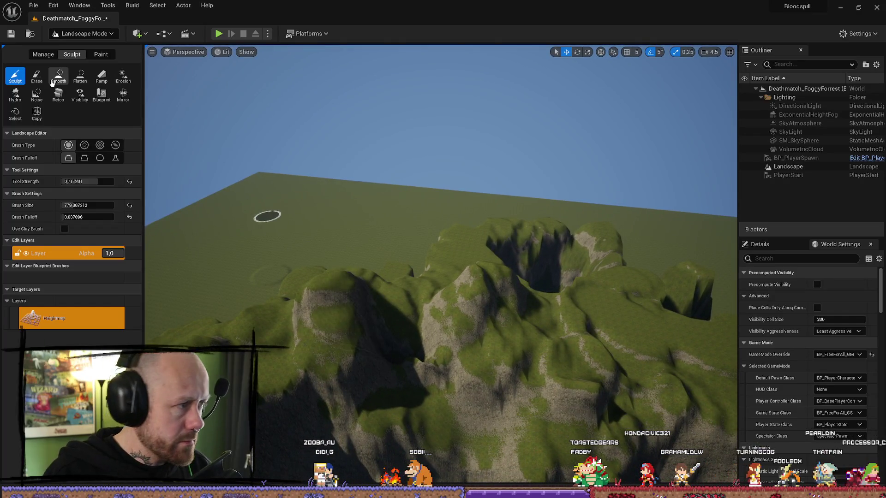
Flatten the mountain top into a plateau and smooth the rocky peak into a green slope.
left_click(80, 76)
mouse_move(371, 305)
left_mouse_down()
mouse_move(327, 309)
mouse_move(362, 297)
mouse_move(355, 291)
left_mouse_up()
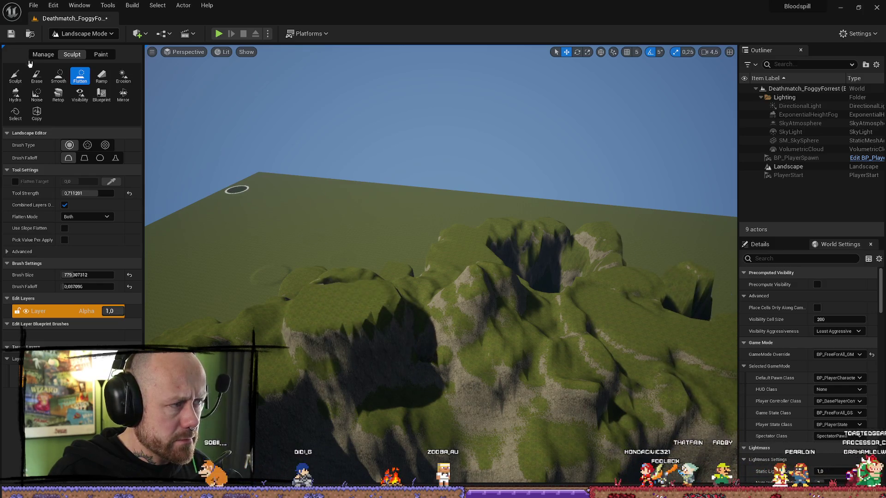
left_click(60, 76)
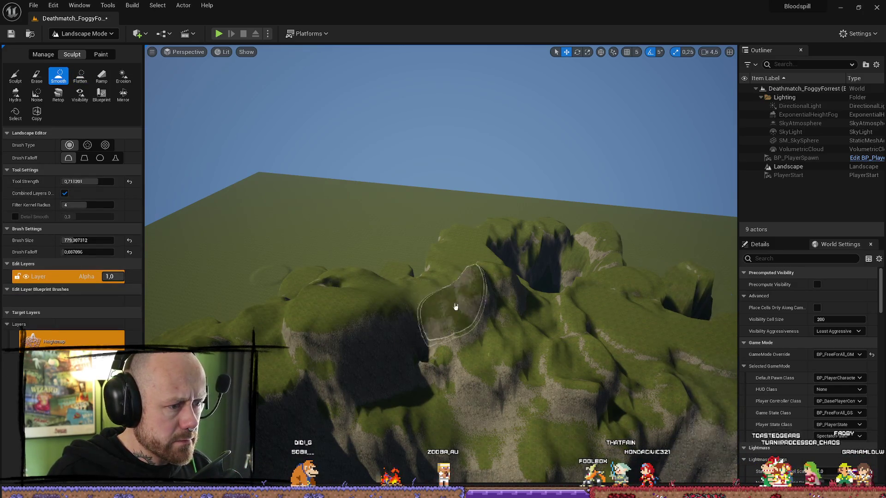
left_click_drag(456, 306, 544, 314)
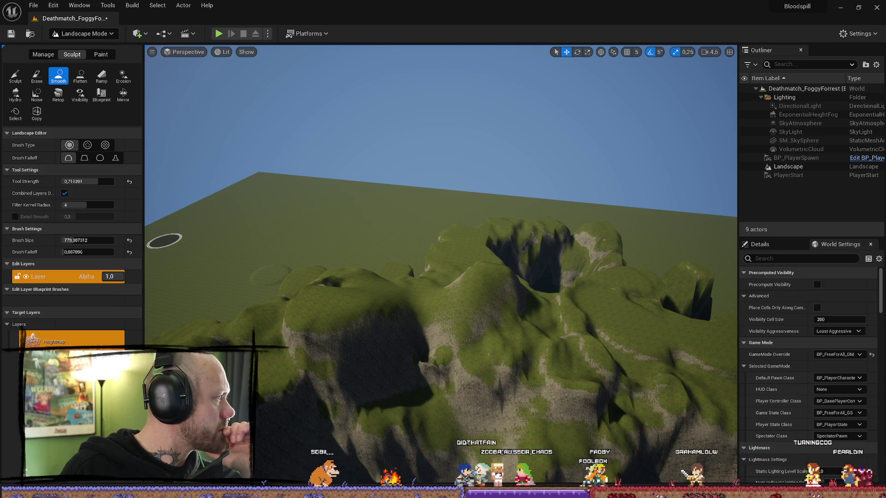
Smooth the shadowed cliff face down its slope along the ridge.
left_click_drag(491, 366, 394, 301)
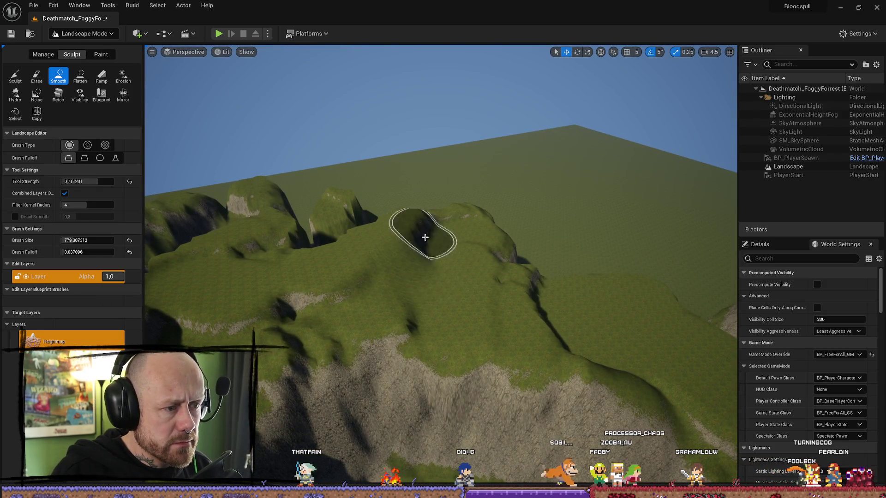
left_click_drag(420, 233, 420, 194)
left_click_drag(511, 257, 508, 256)
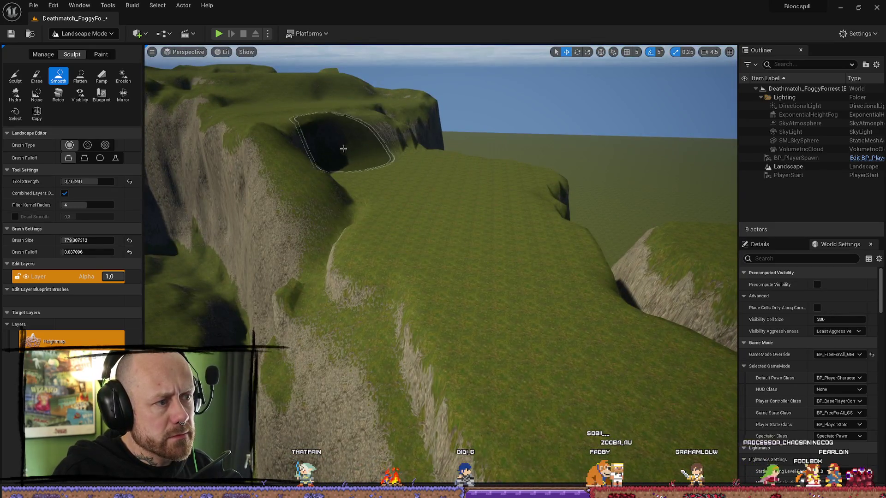
left_click_drag(341, 148, 337, 152)
mouse_move(457, 267)
left_mouse_down()
mouse_move(455, 258)
mouse_move(456, 266)
left_mouse_up()
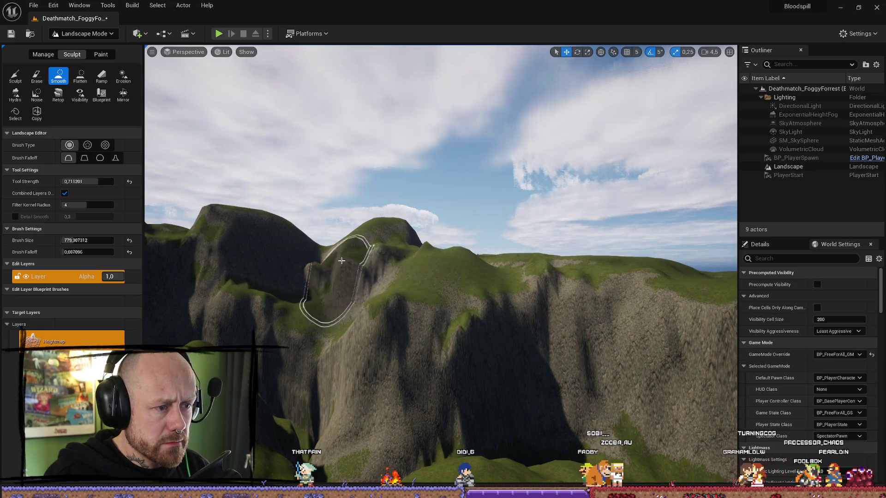
mouse_move(558, 366)
left_mouse_down()
mouse_move(459, 375)
mouse_move(633, 358)
mouse_move(563, 296)
mouse_move(605, 252)
left_mouse_up()
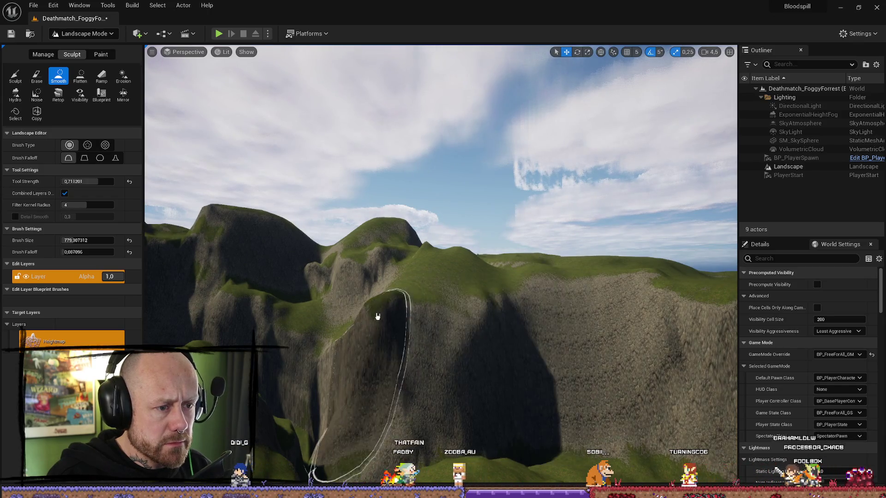
left_click_drag(376, 310, 401, 312)
left_click_drag(393, 350, 454, 346)
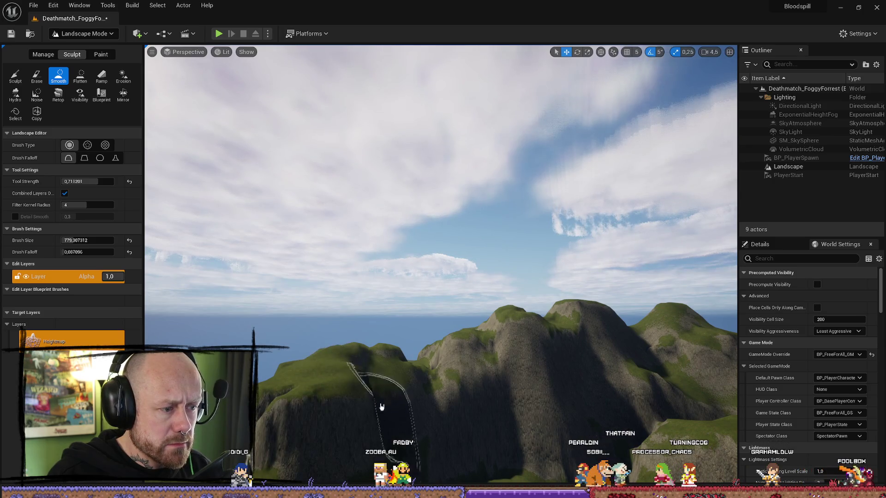
mouse_move(388, 357)
left_mouse_down()
mouse_move(414, 386)
mouse_move(468, 410)
left_mouse_up()
Select the Landscape and smooth the shadowed hollows along the cliff base with the Smooth brush.
left_click(375, 404)
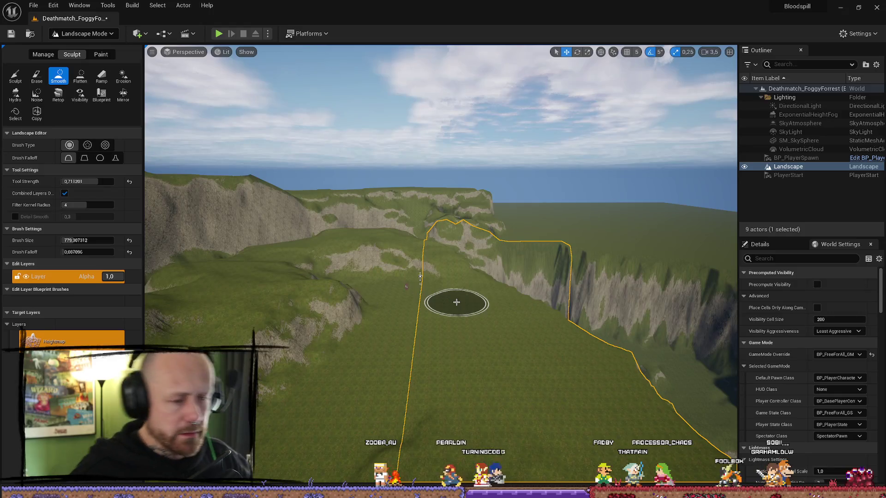
mouse_move(492, 292)
left_mouse_down()
mouse_move(464, 290)
mouse_move(534, 291)
left_mouse_up()
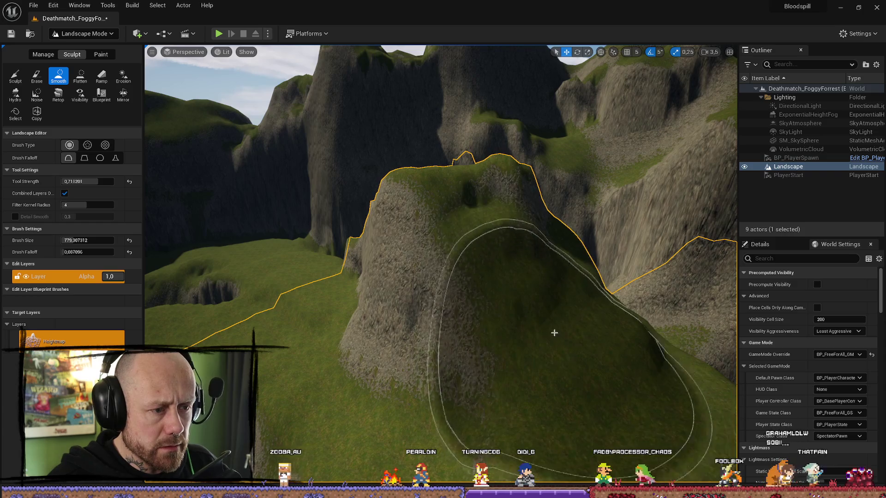
mouse_move(554, 332)
left_mouse_down()
mouse_move(544, 297)
mouse_move(557, 340)
mouse_move(572, 351)
mouse_move(554, 328)
mouse_move(545, 330)
mouse_move(407, 401)
mouse_move(406, 376)
mouse_move(397, 373)
left_mouse_up()
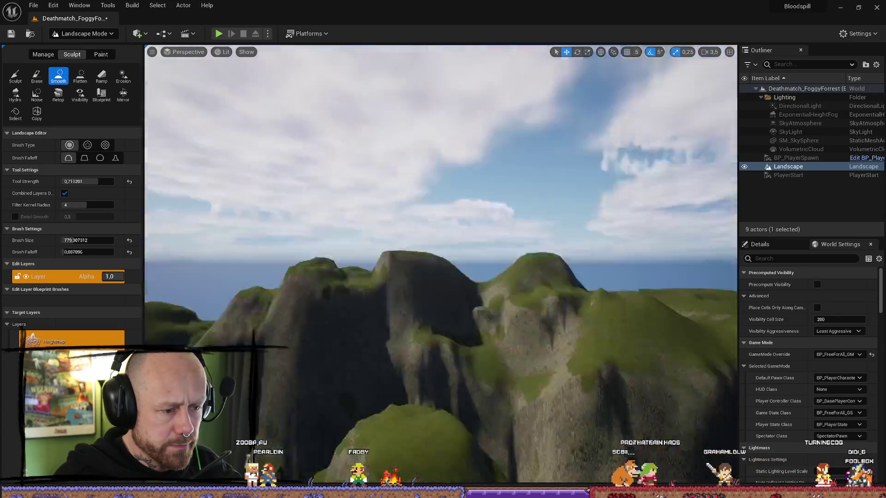
left_click_drag(397, 374, 397, 355)
scroll(441, 266, "down", 1)
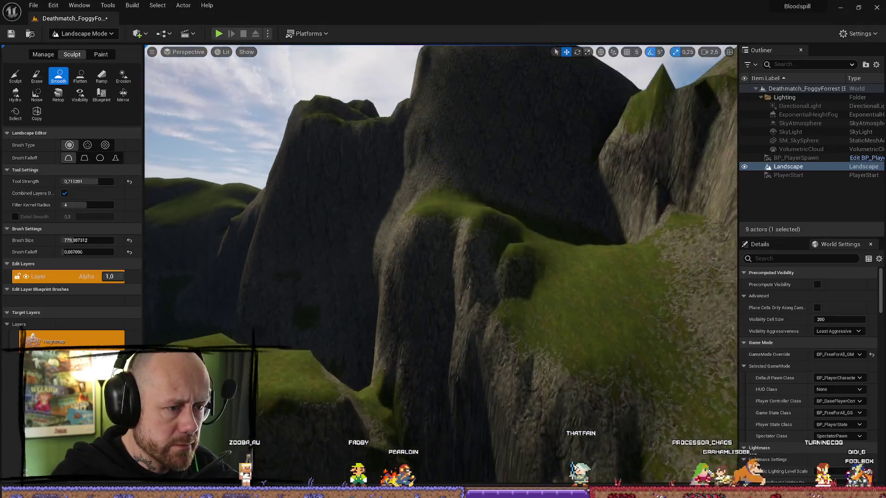
left_click_drag(508, 362, 507, 358)
left_click_drag(448, 328, 448, 323)
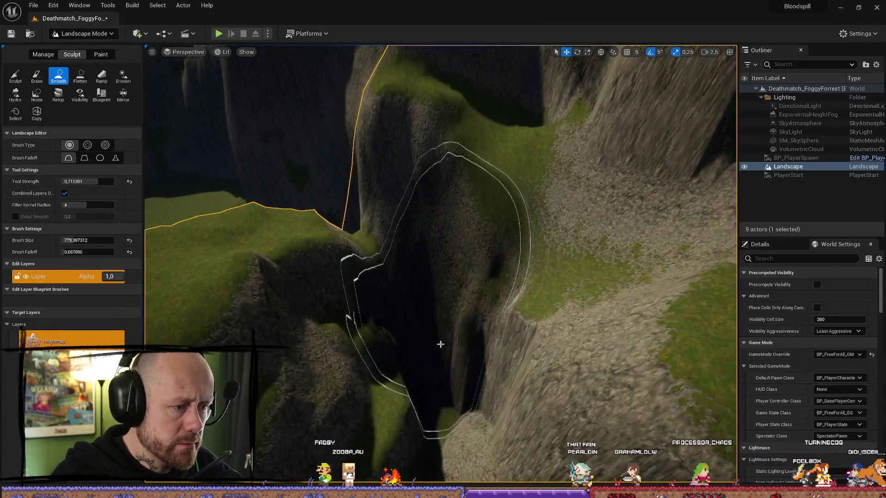
left_click_drag(455, 417, 491, 385)
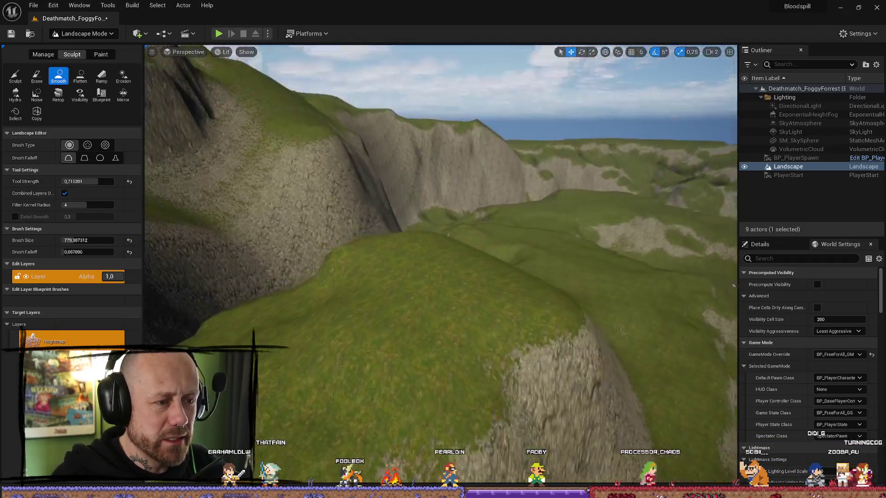
left_click(16, 75)
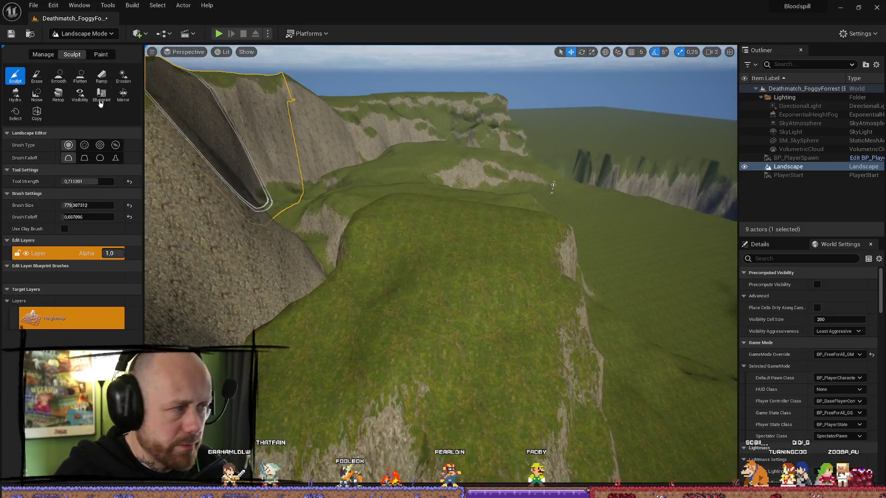
Flatten the foreground hill to remove its rock patch and carve a circular dip into the hilltop.
mouse_move(363, 211)
left_mouse_down()
mouse_move(418, 310)
mouse_move(404, 275)
mouse_move(364, 404)
left_mouse_up()
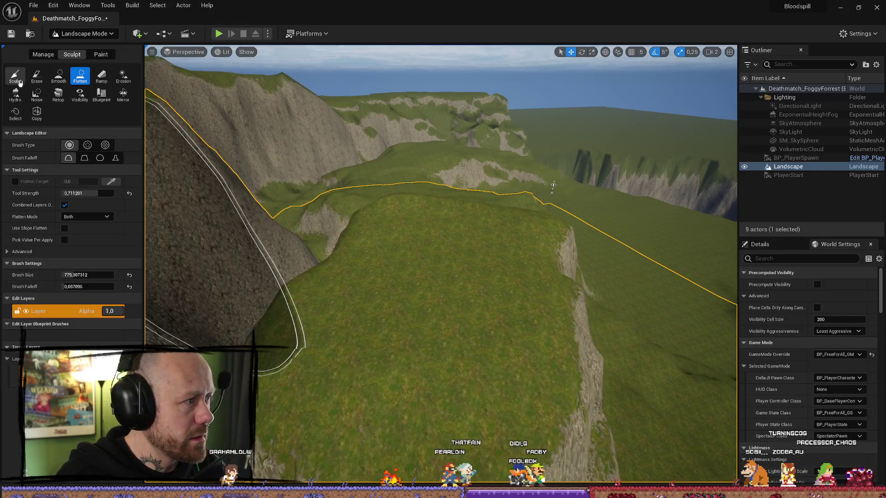
left_click(15, 75)
mouse_move(408, 342)
left_mouse_down()
mouse_move(418, 257)
mouse_move(441, 215)
mouse_move(431, 249)
mouse_move(460, 250)
mouse_move(415, 326)
mouse_move(307, 277)
left_mouse_up()
left_click(58, 75)
left_click(80, 76)
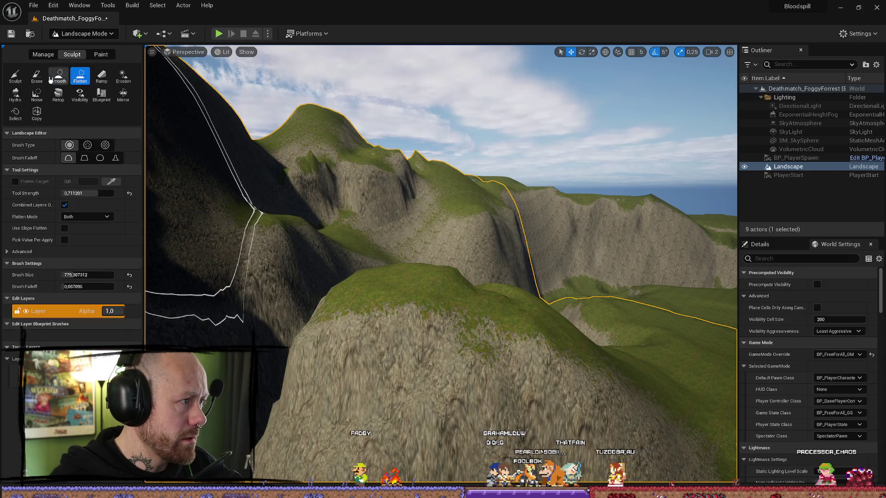
left_click(58, 75)
scroll(441, 320, "up", 3)
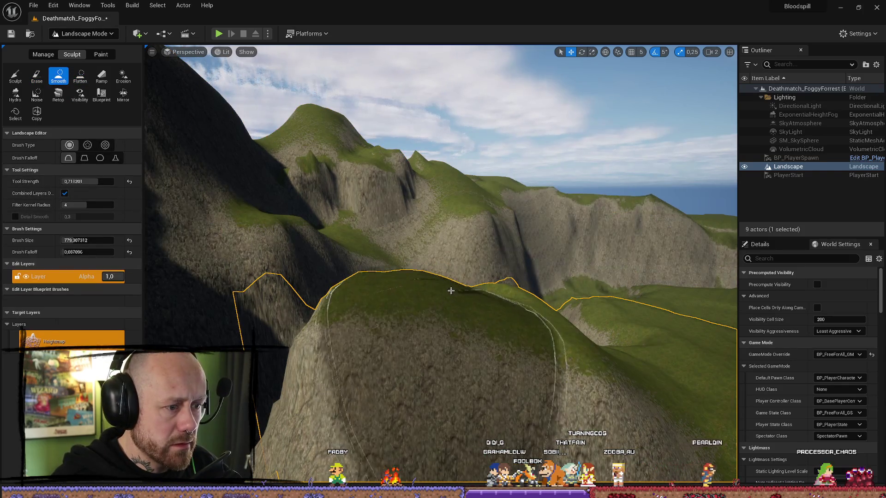
mouse_move(451, 292)
left_mouse_down()
mouse_move(479, 263)
mouse_move(433, 204)
mouse_move(493, 207)
left_mouse_up()
Flatten the hilltop into a level top, then smooth it.
left_click(79, 75)
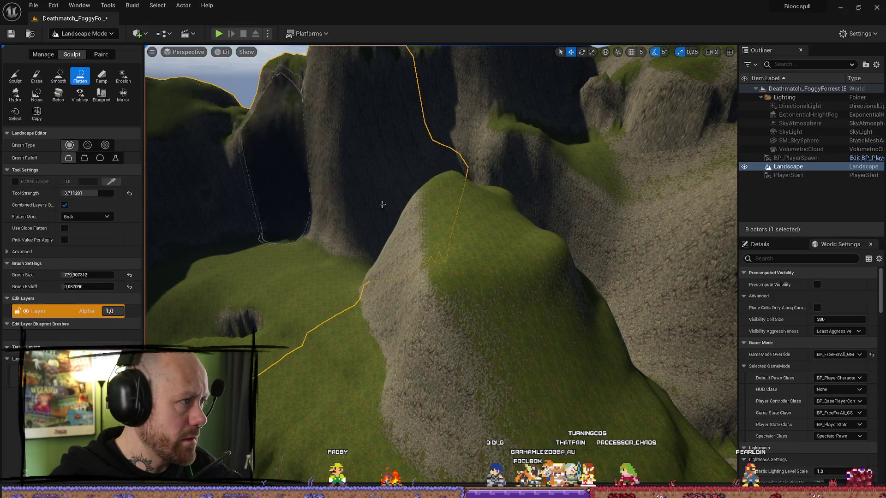
left_click_drag(383, 201, 412, 234)
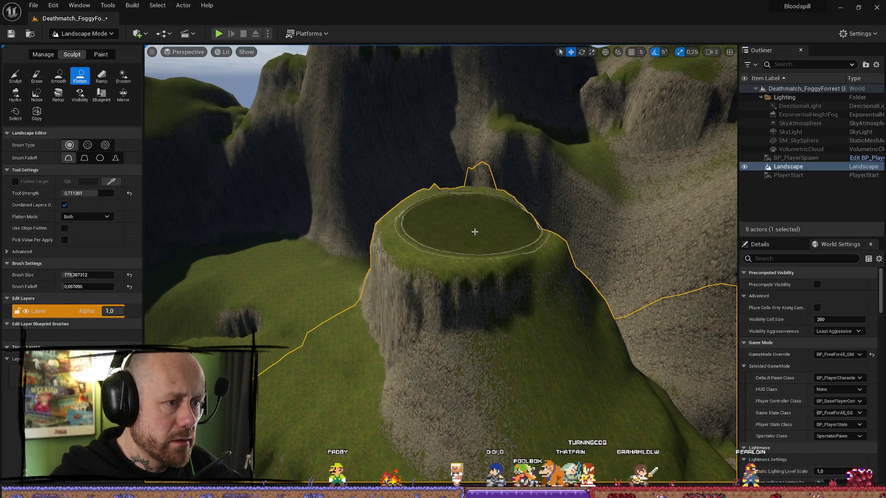
left_click(58, 75)
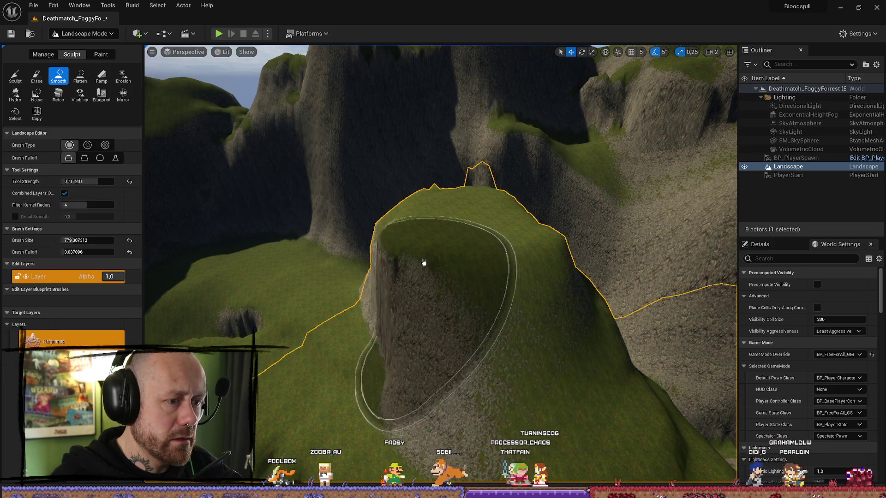
left_click_drag(400, 240, 381, 254)
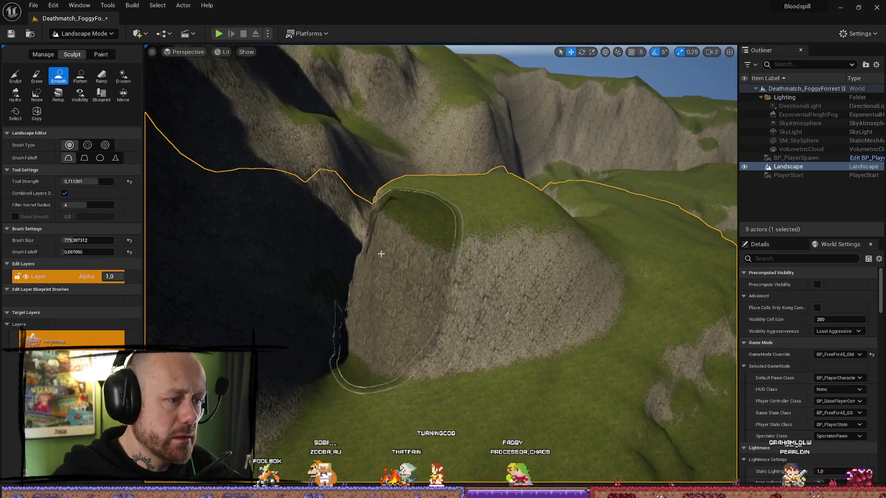
mouse_move(483, 249)
left_mouse_down()
mouse_move(472, 252)
mouse_move(466, 205)
mouse_move(519, 213)
left_mouse_up()
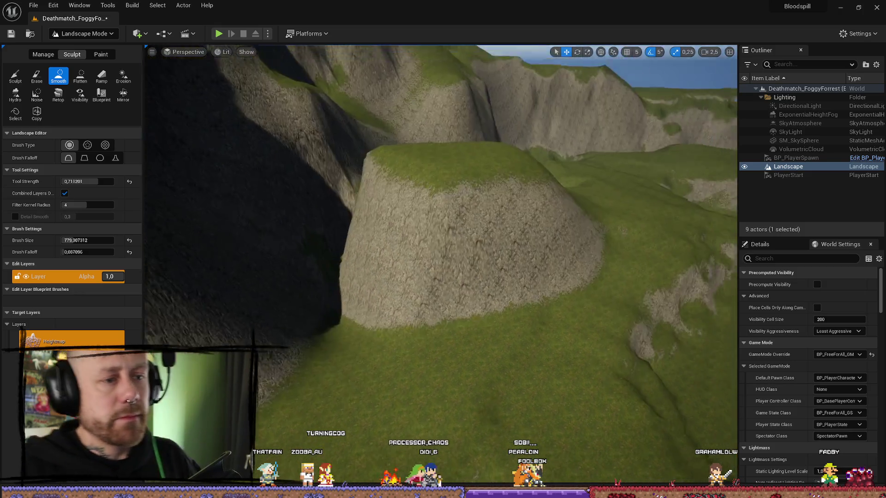
Survey the smoothed cliffs, plateau and distant mountain range from several angles.
left_click_drag(688, 302, 688, 302)
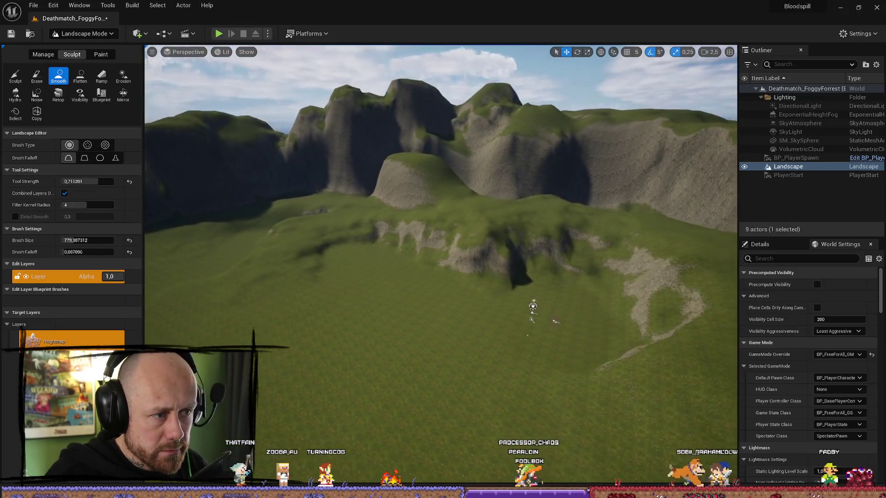
left_click_drag(491, 311, 535, 249)
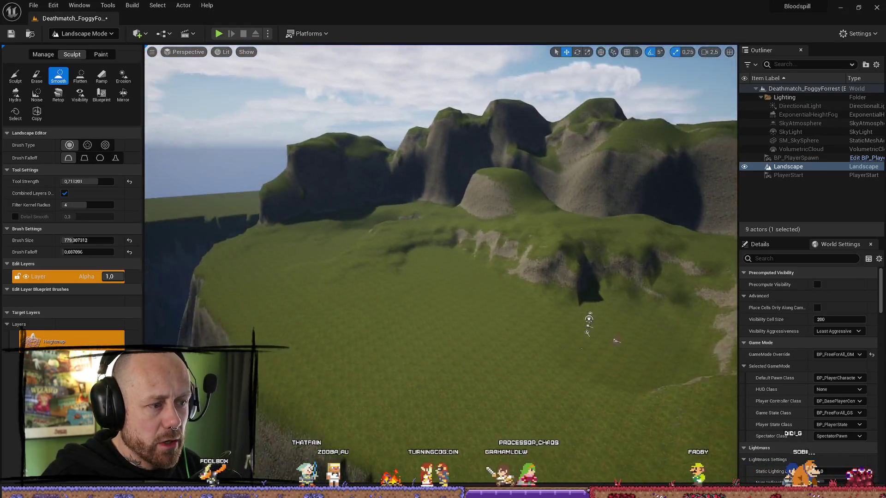
mouse_move(589, 323)
left_mouse_down()
mouse_move(306, 258)
mouse_move(545, 402)
left_mouse_up()
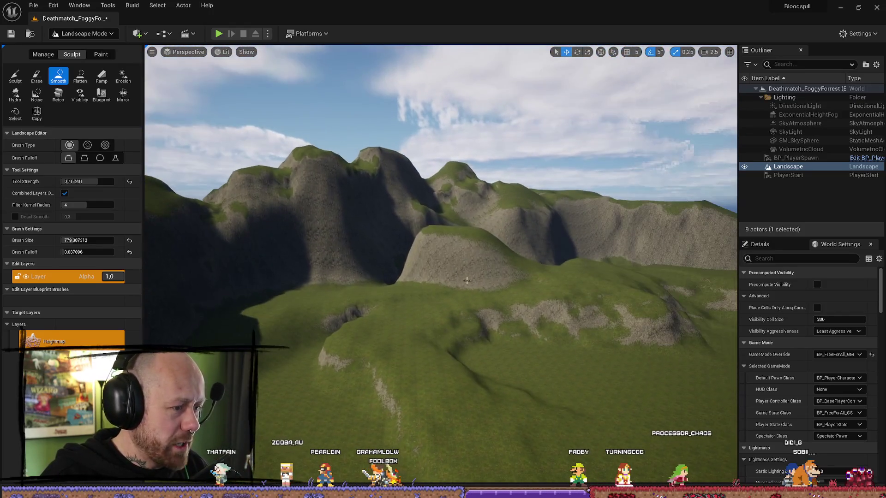
left_click_drag(467, 280, 486, 244)
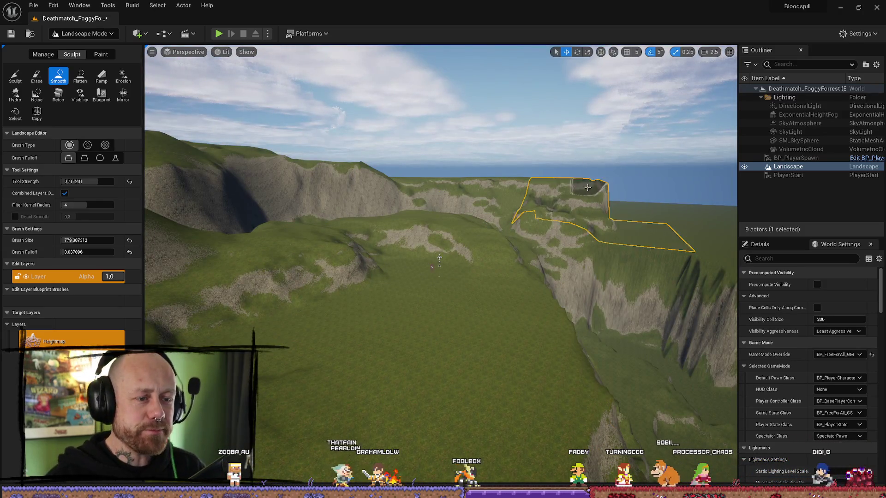
left_click_drag(606, 230, 606, 203)
mouse_move(562, 248)
left_mouse_down()
mouse_move(562, 277)
mouse_move(530, 267)
mouse_move(462, 304)
mouse_move(443, 240)
left_mouse_up()
scroll(562, 249, "up", 1)
scroll(531, 268, "up", 1)
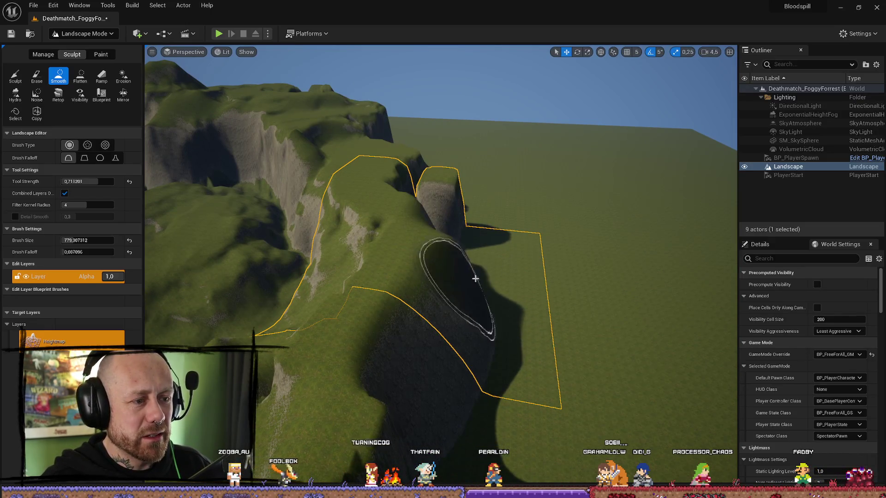
mouse_move(475, 278)
left_mouse_down()
mouse_move(443, 257)
mouse_move(334, 282)
left_mouse_up()
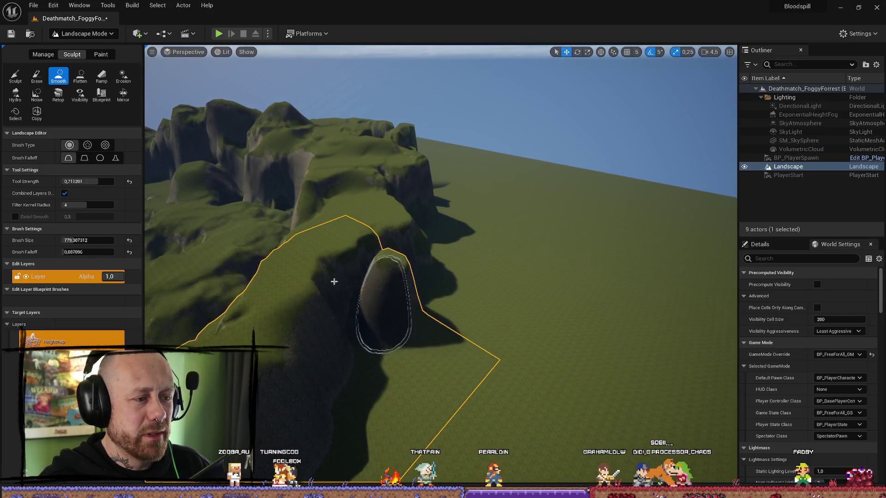
mouse_move(391, 254)
left_mouse_down()
mouse_move(386, 306)
mouse_move(471, 317)
mouse_move(398, 317)
mouse_move(356, 194)
mouse_move(406, 295)
mouse_move(479, 252)
mouse_move(415, 259)
mouse_move(262, 357)
mouse_move(392, 329)
left_mouse_up()
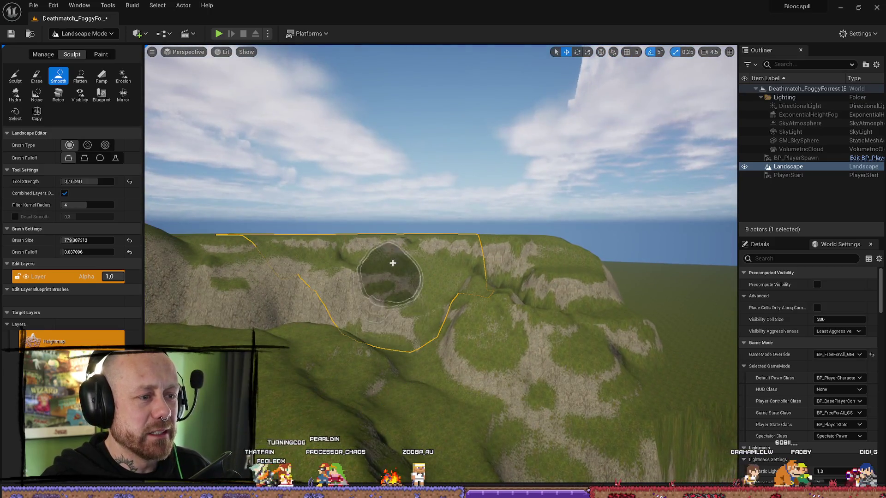
mouse_move(390, 250)
left_mouse_down()
mouse_move(400, 241)
mouse_move(350, 222)
mouse_move(291, 255)
mouse_move(291, 195)
mouse_move(307, 207)
mouse_move(267, 152)
mouse_move(286, 175)
mouse_move(273, 200)
mouse_move(282, 350)
left_mouse_up()
key("ctrl+1")
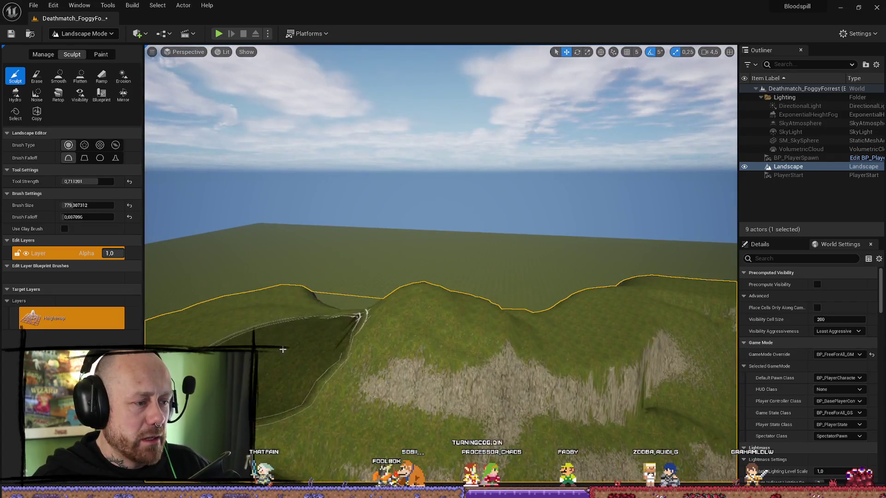
left_click(63, 81)
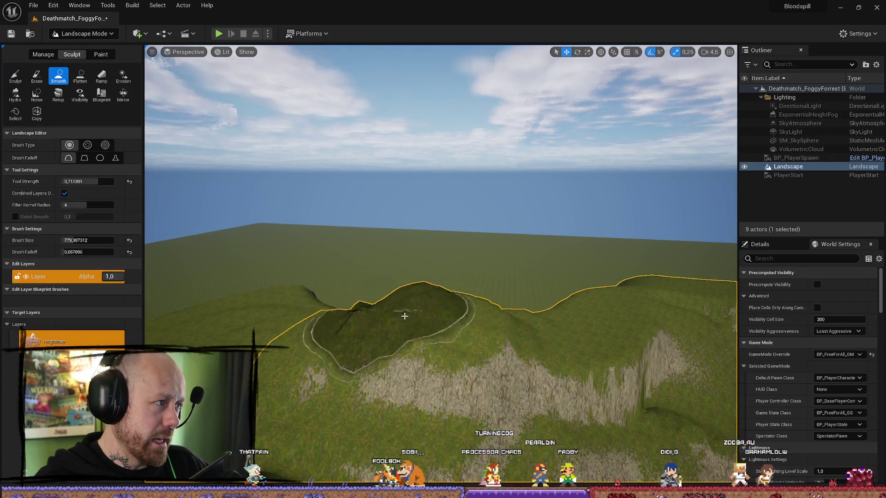
mouse_move(280, 362)
left_mouse_down()
mouse_move(286, 356)
mouse_move(277, 369)
mouse_move(291, 350)
mouse_move(293, 262)
left_mouse_up()
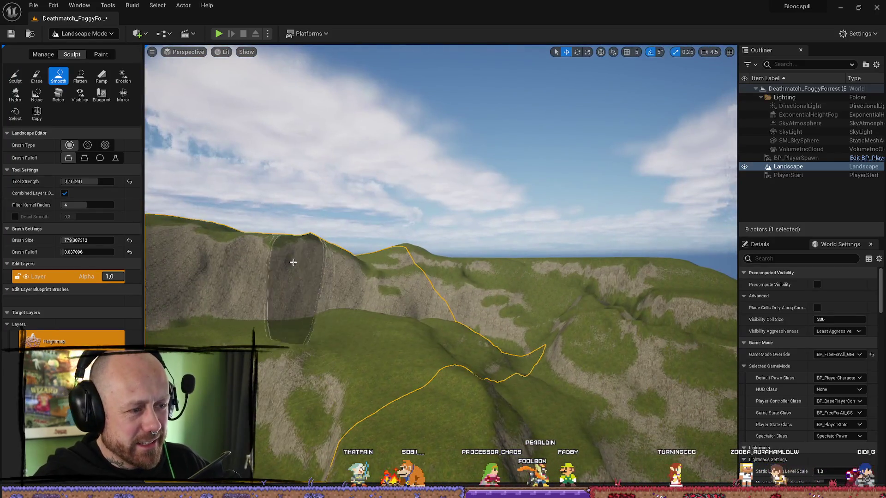
mouse_move(563, 244)
left_mouse_down()
mouse_move(568, 199)
mouse_move(570, 263)
mouse_move(194, 119)
left_mouse_up()
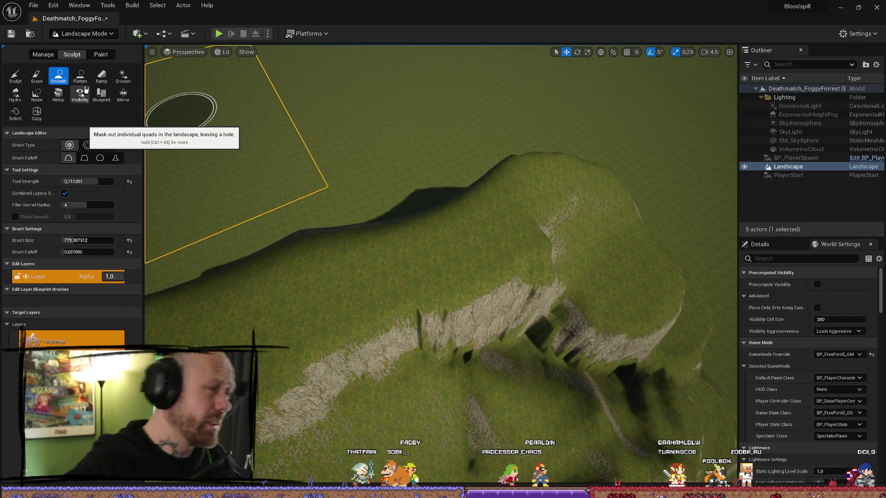
left_click(22, 79)
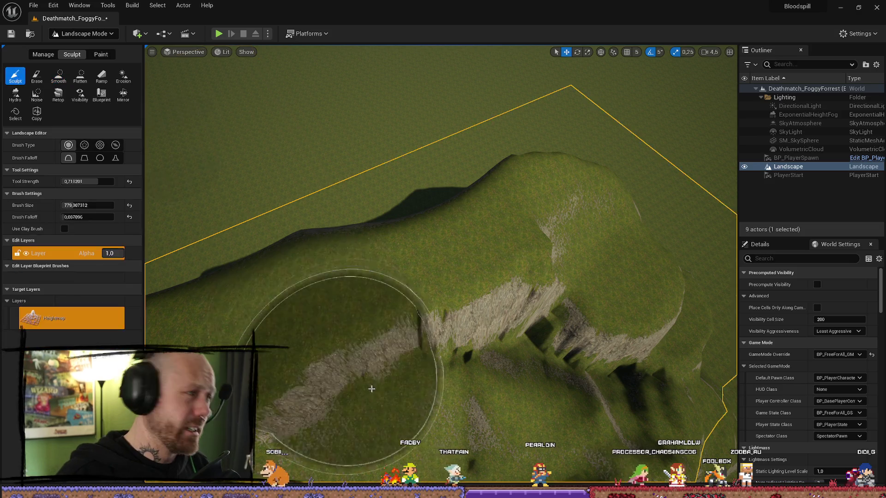
mouse_move(362, 286)
left_mouse_down()
mouse_move(368, 222)
mouse_move(371, 272)
mouse_move(491, 348)
left_mouse_up()
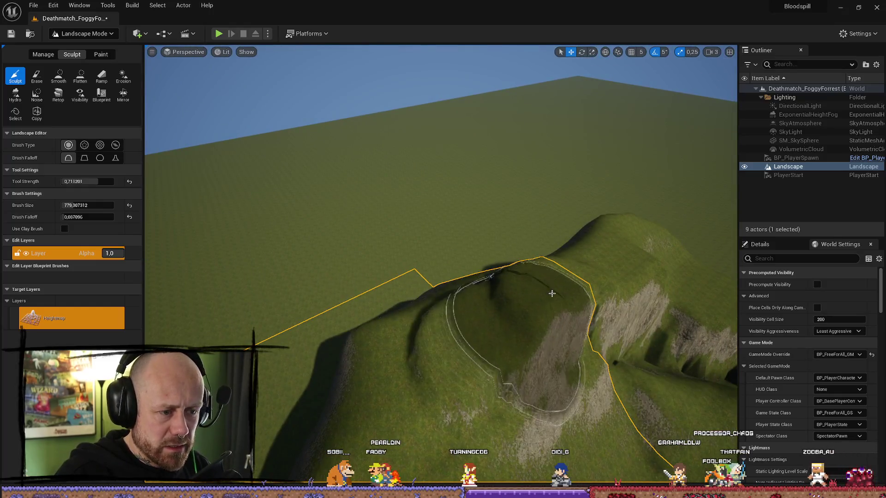
left_click_drag(552, 293, 545, 253)
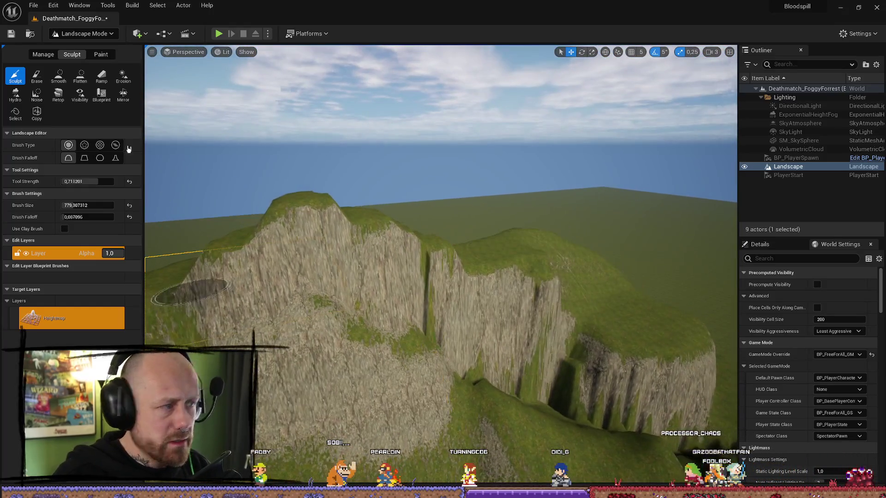
left_click(54, 82)
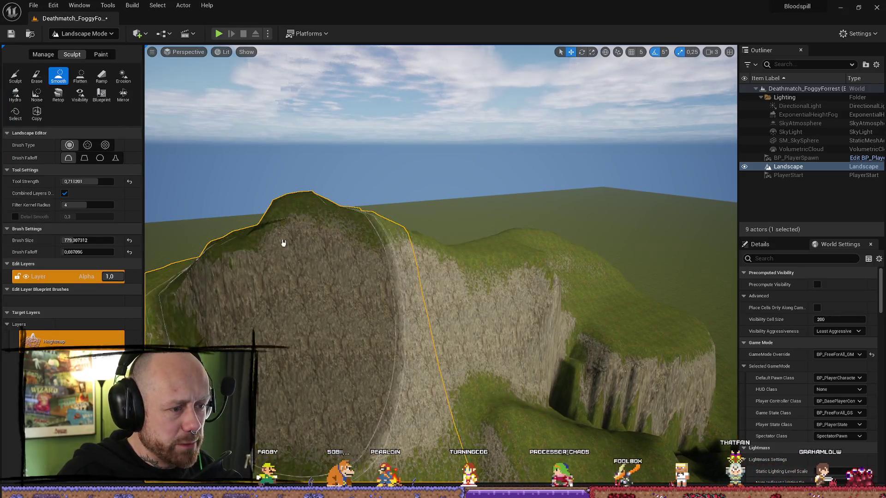
left_click_drag(336, 244, 404, 244)
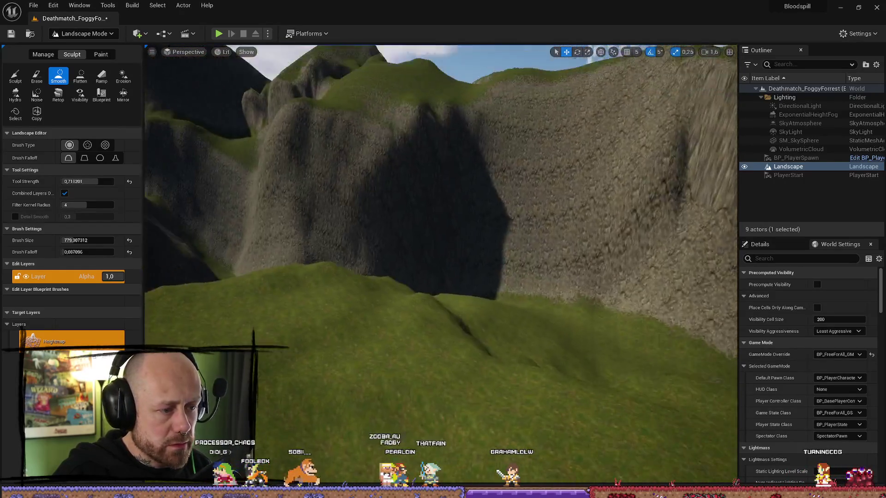
key("w")
scroll(441, 265, "up", 2)
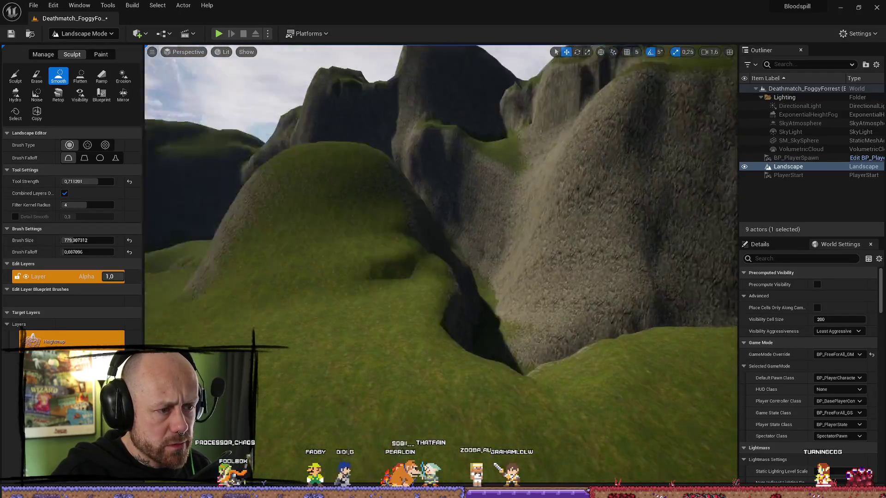
key("s")
scroll(544, 306, "up", 1)
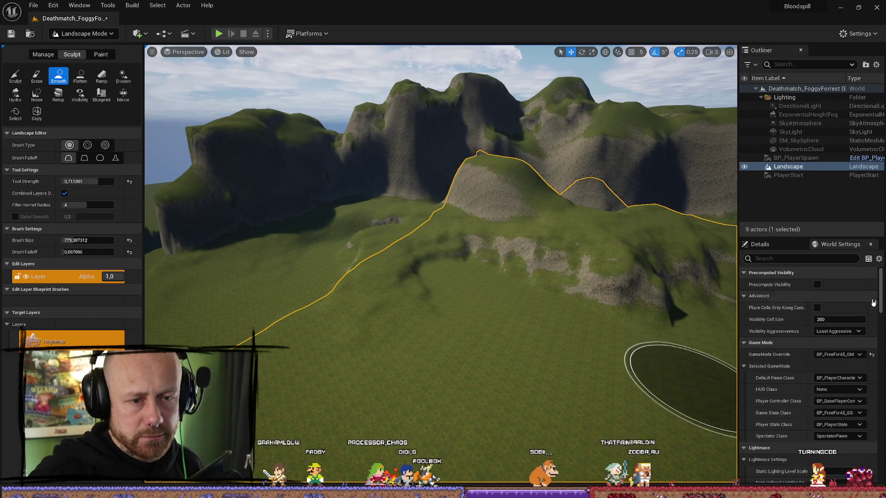
left_click(777, 251)
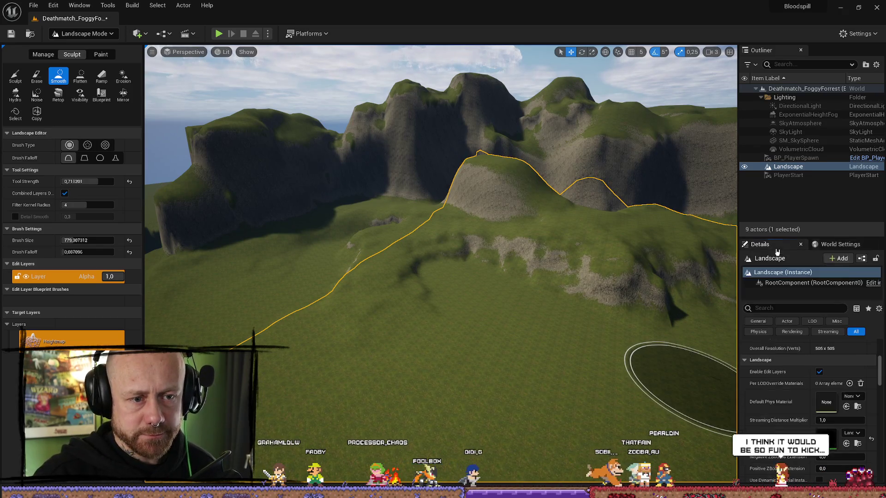
Open LandscapeMaterialAutoHight and pan across its graph to the Blend_Overlay nodes.
left_click(859, 444)
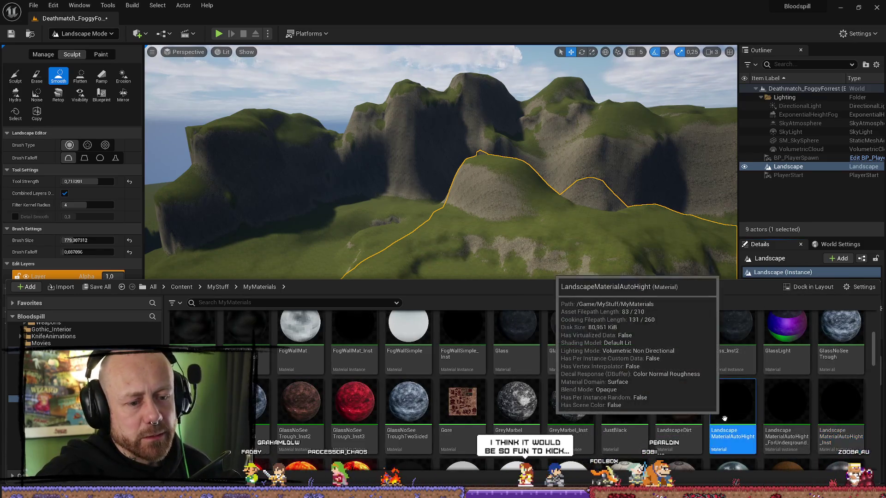
double_click(734, 402)
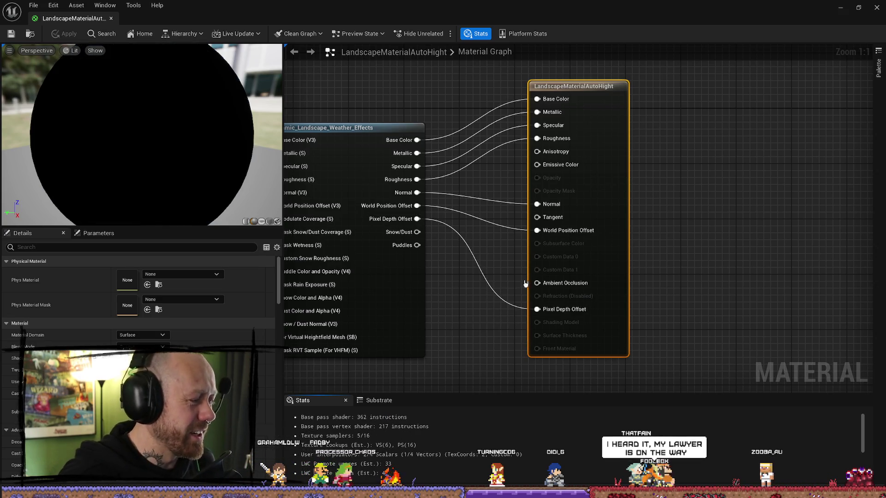
mouse_move(500, 286)
left_mouse_down()
mouse_move(569, 265)
mouse_move(640, 215)
left_mouse_up()
scroll(640, 214, "down", 4)
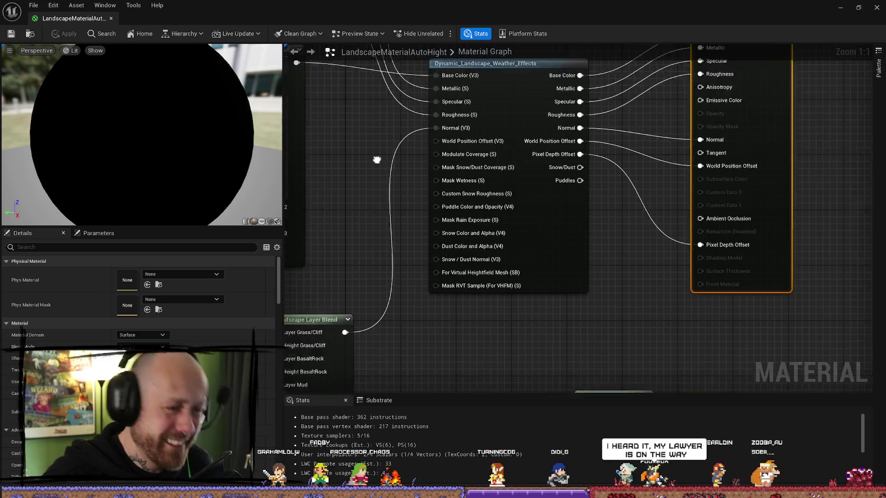
left_click_drag(465, 189, 578, 182)
scroll(393, 192, "down", 5)
mouse_move(394, 192)
left_mouse_down()
mouse_move(500, 200)
mouse_move(562, 236)
left_mouse_up()
Centre the texture samples, GrassColor and Blend_Overlay nodes, then bring up the Content Drawer.
scroll(463, 215, "up", 7)
left_click_drag(463, 215, 538, 200)
scroll(439, 174, "down", 2)
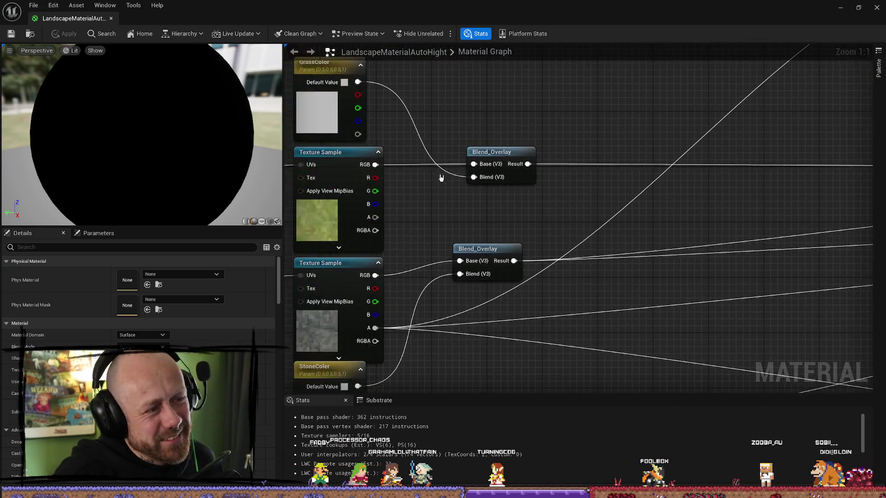
mouse_move(439, 188)
left_mouse_down()
mouse_move(536, 90)
mouse_move(529, 69)
left_mouse_up()
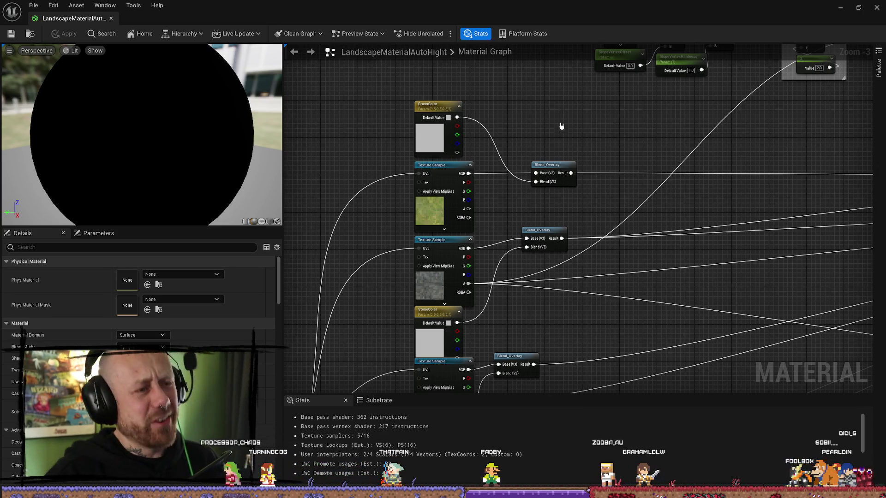
scroll(564, 122, "down", 6)
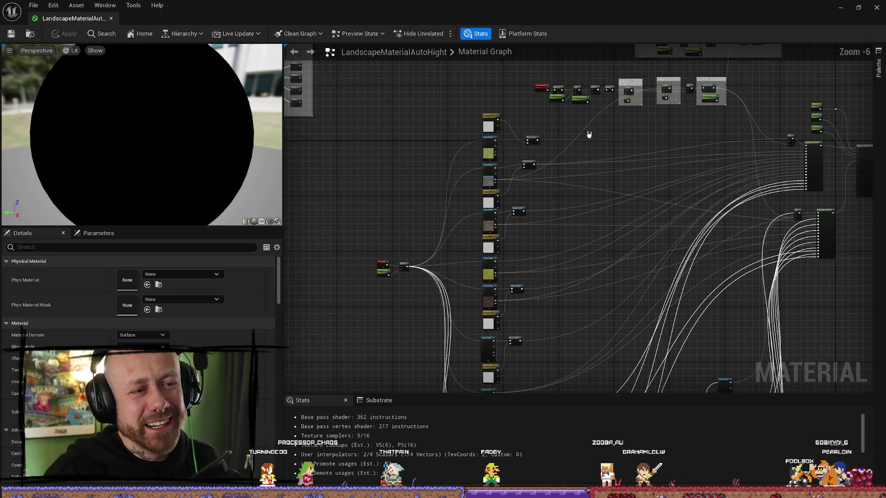
scroll(683, 187, "up", 8)
left_click_drag(683, 187, 753, 186)
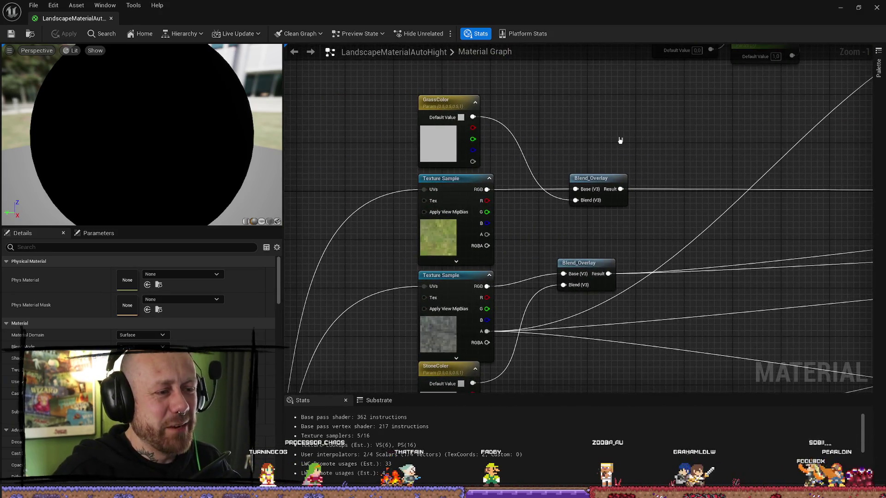
key("ctrl+space")
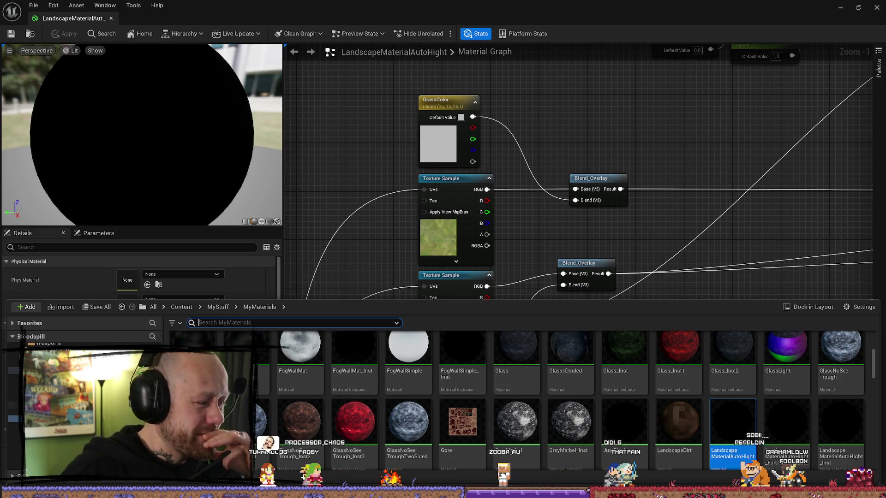
Step back through the content folders and search the assets for 'sca'.
key("alt+Left")
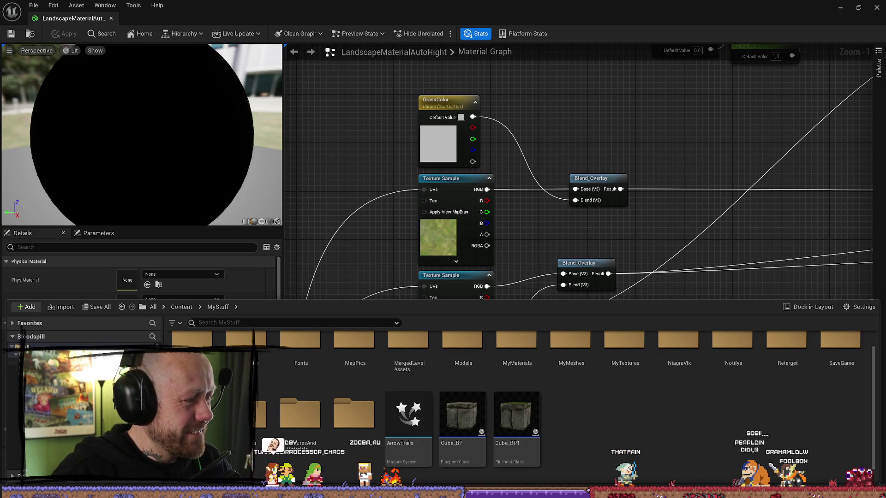
key("alt+Left")
left_click(269, 322)
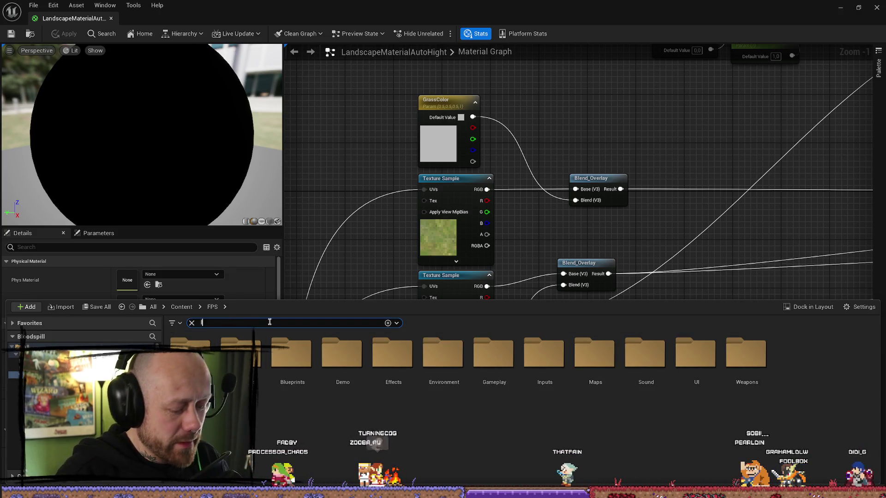
type("landsca")
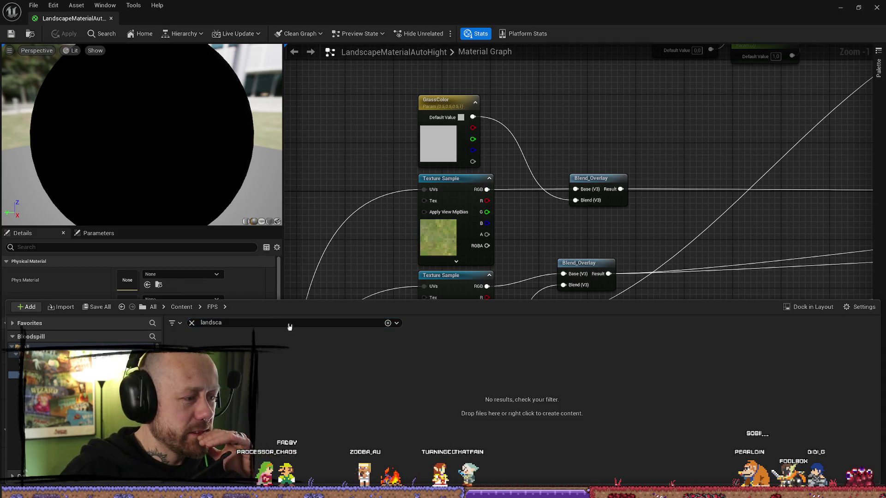
key("alt+Left")
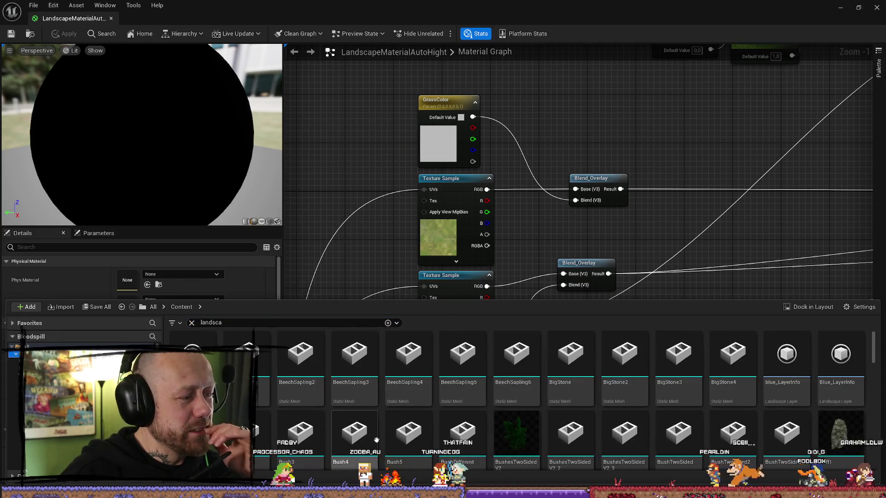
scroll(568, 431, "down", 3)
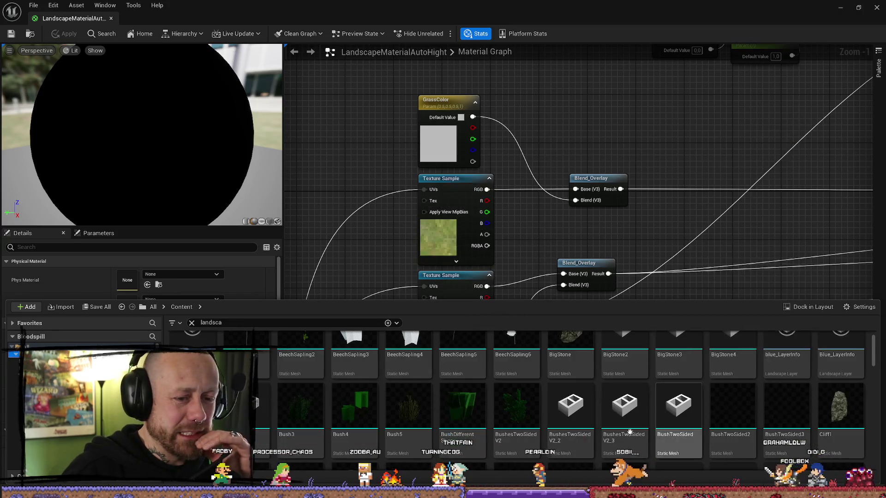
scroll(568, 430, "down", 5)
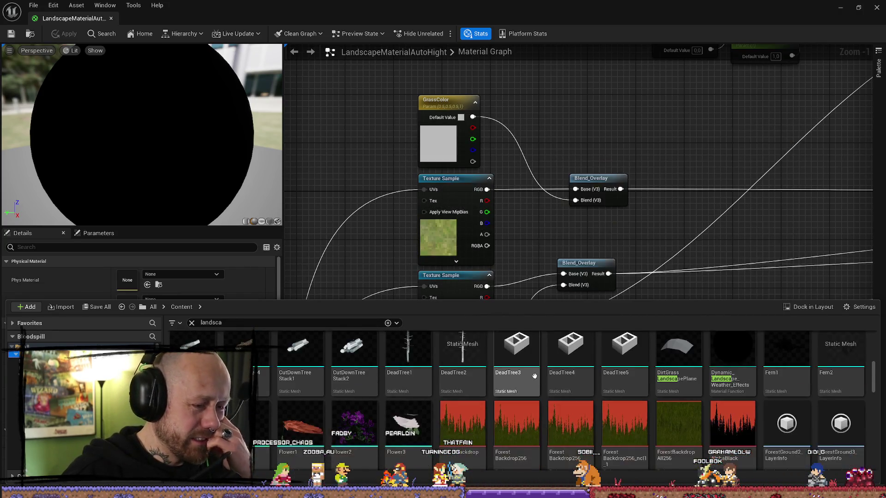
scroll(620, 405, "down", 8)
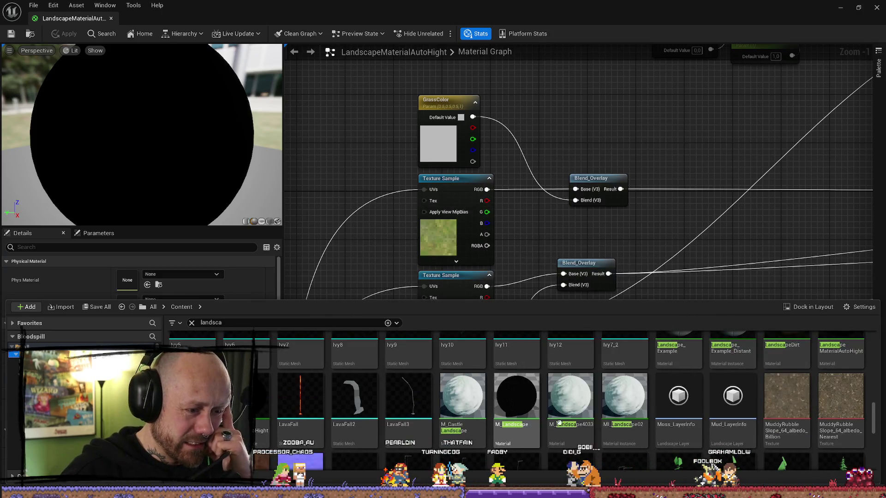
Select the M_Landscape material and scroll through the landscape search results.
left_click(518, 400)
scroll(580, 432, "down", 5)
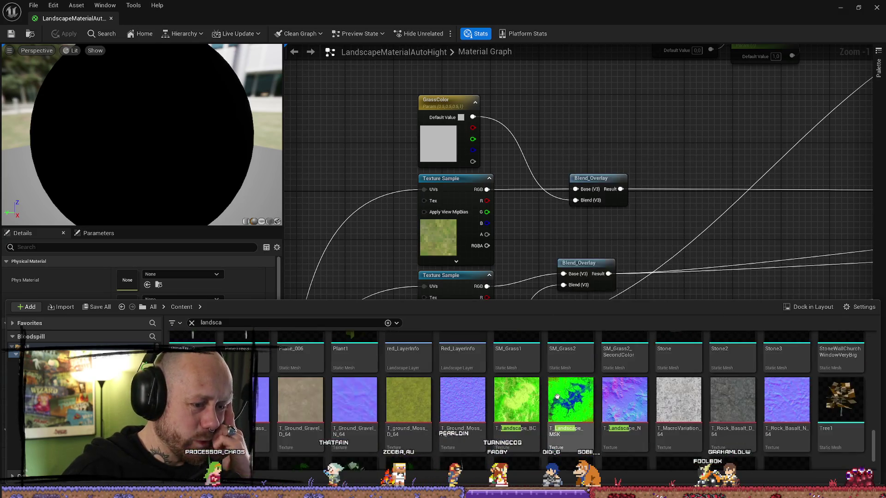
scroll(547, 397, "down", 2)
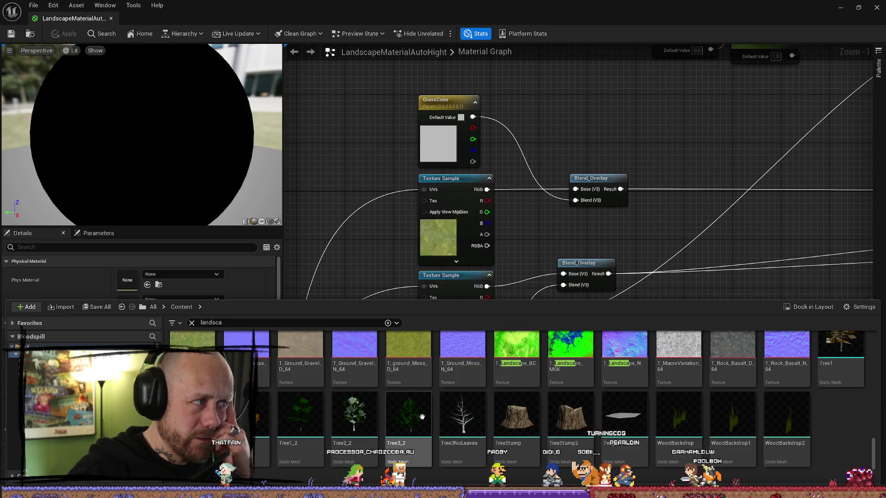
scroll(747, 378, "up", 5)
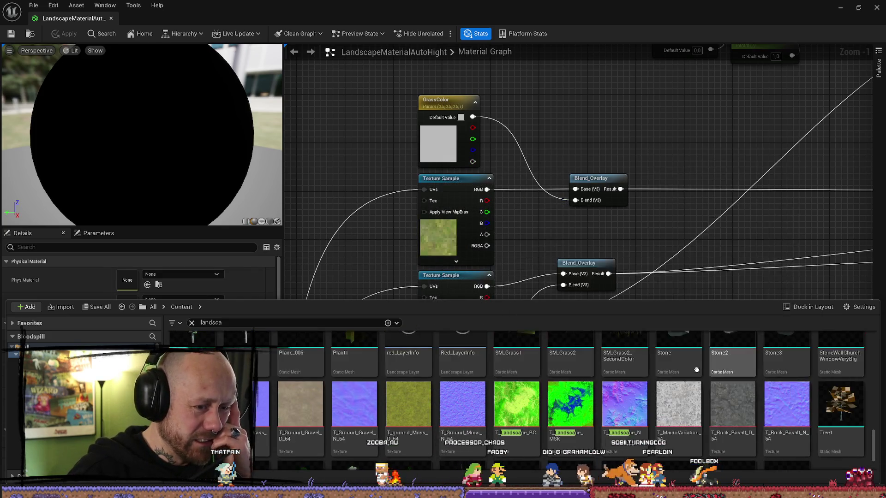
scroll(728, 383, "up", 3)
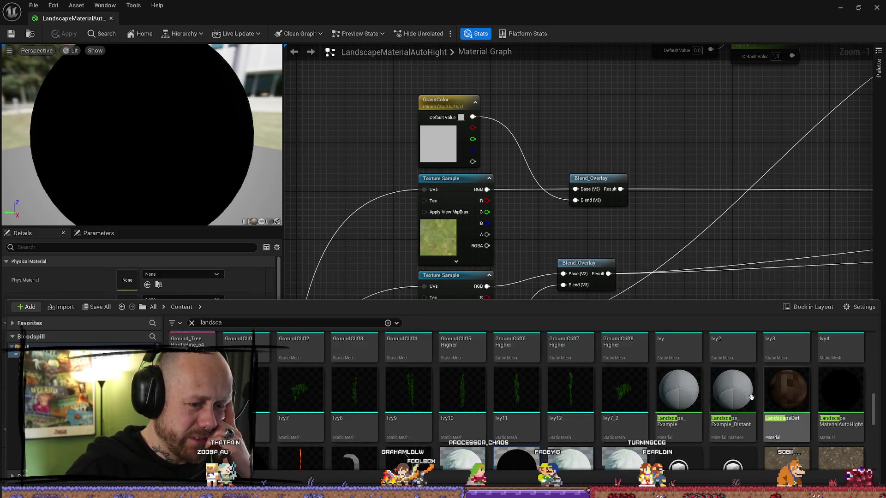
mouse_move(267, 357)
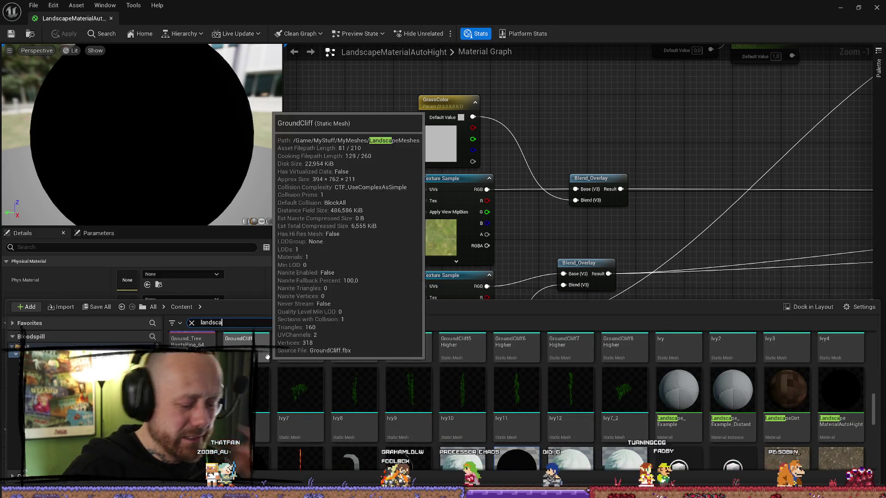
scroll(323, 374, "down", 1)
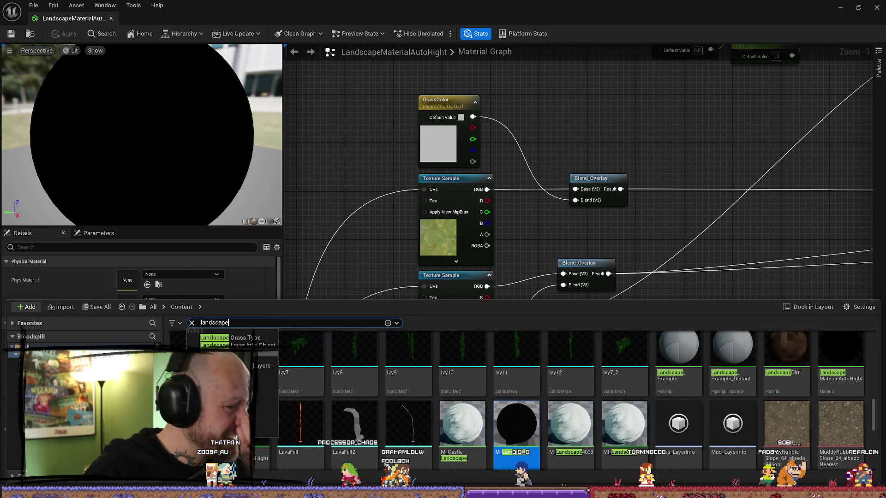
scroll(620, 426, "down", 5)
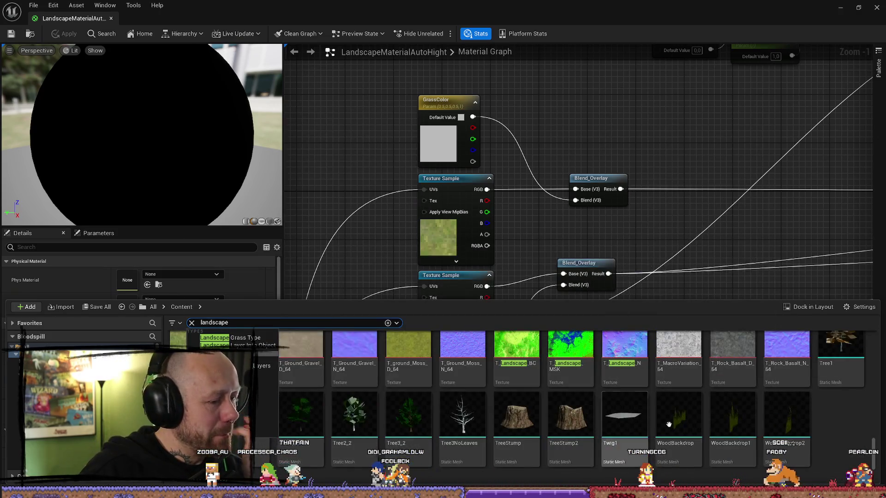
scroll(669, 425, "up", 5)
mouse_move(539, 375)
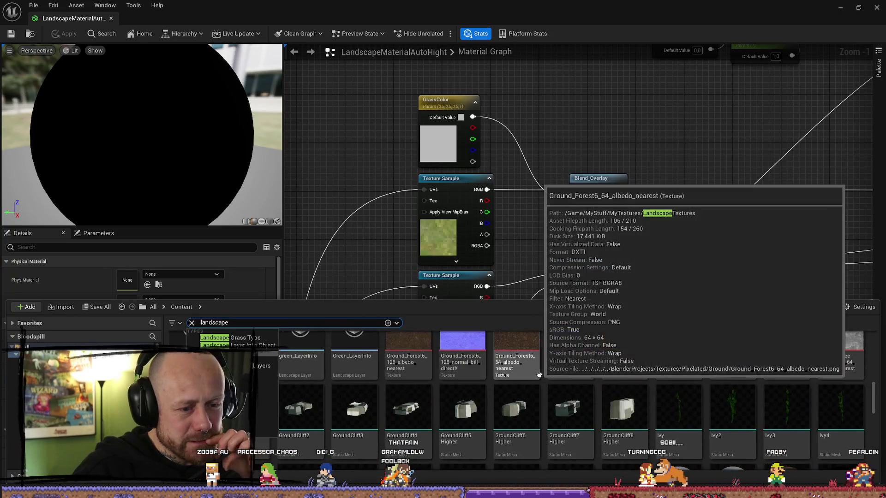
scroll(507, 370, "up", 5)
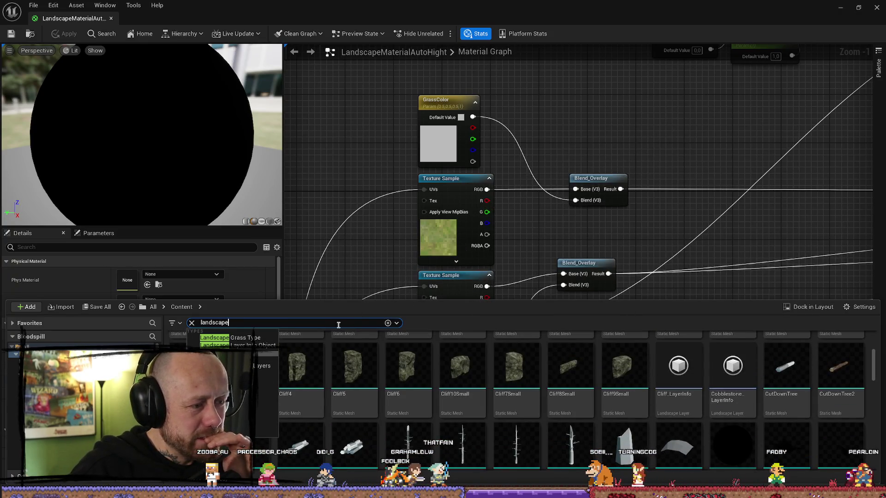
scroll(507, 363, "up", 3)
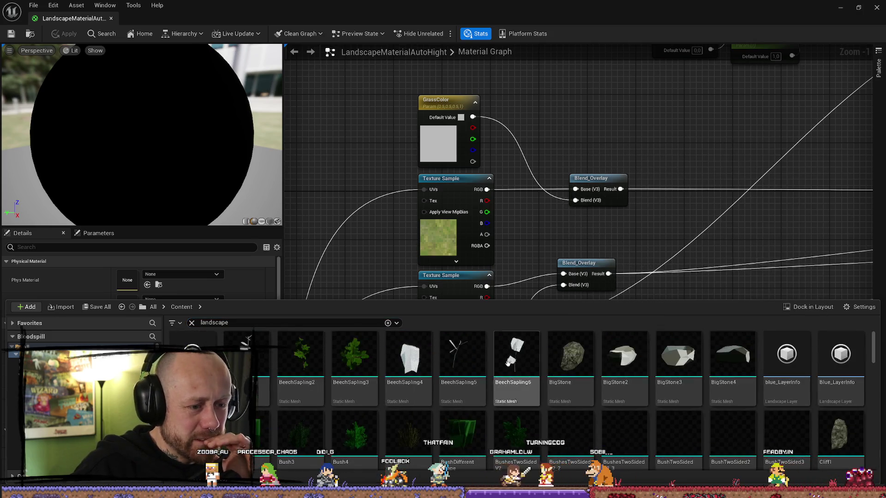
scroll(508, 363, "down", 8)
mouse_move(679, 417)
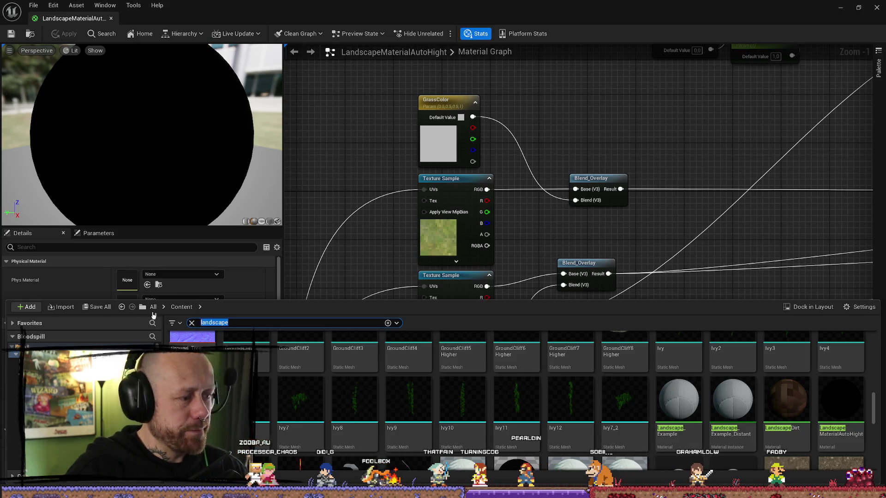
Filter by 'tio', reveal LandscapeMaterialAutoHight_Inst in Folder View, then select LandscapeDirt.
type("auti")
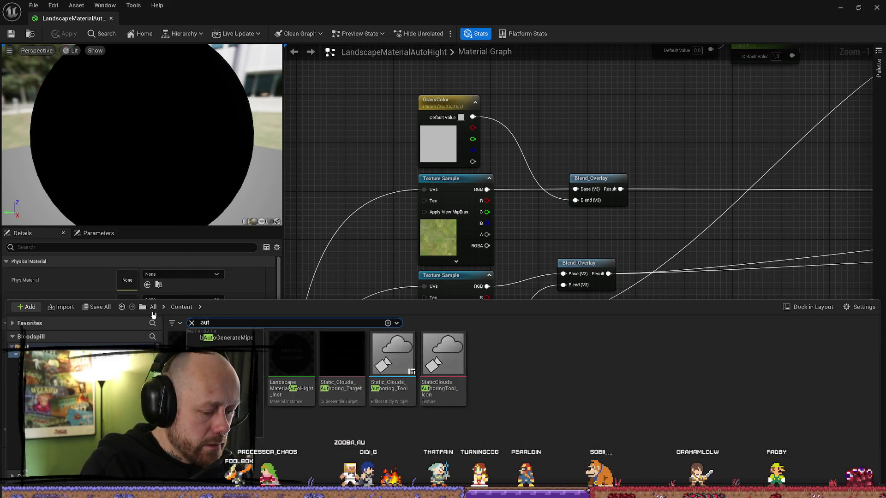
type("o")
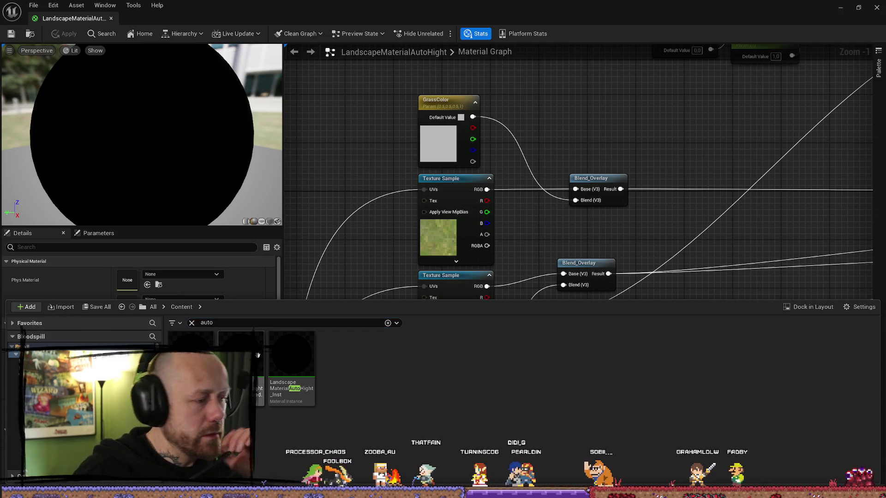
left_click(257, 355)
right_click(191, 355)
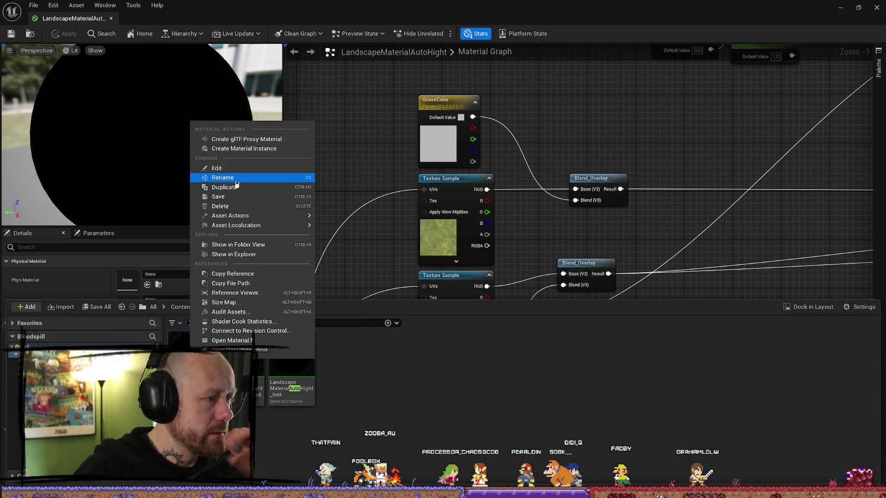
mouse_move(240, 220)
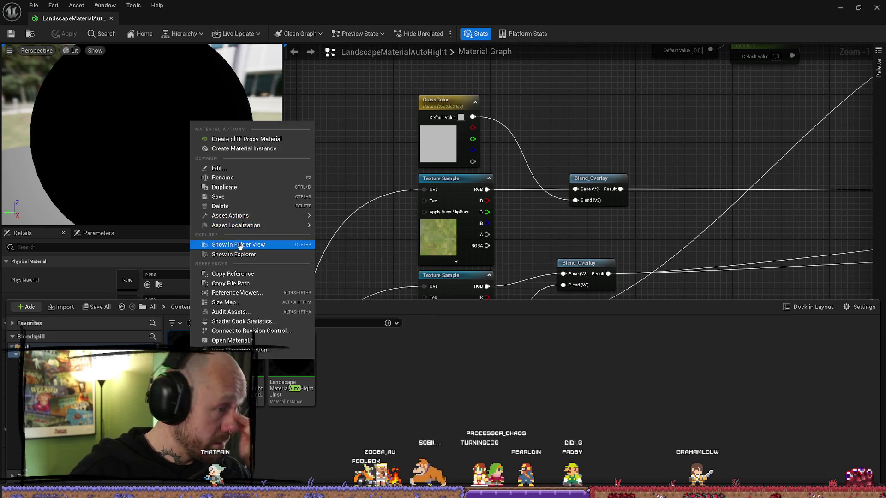
left_click(238, 245)
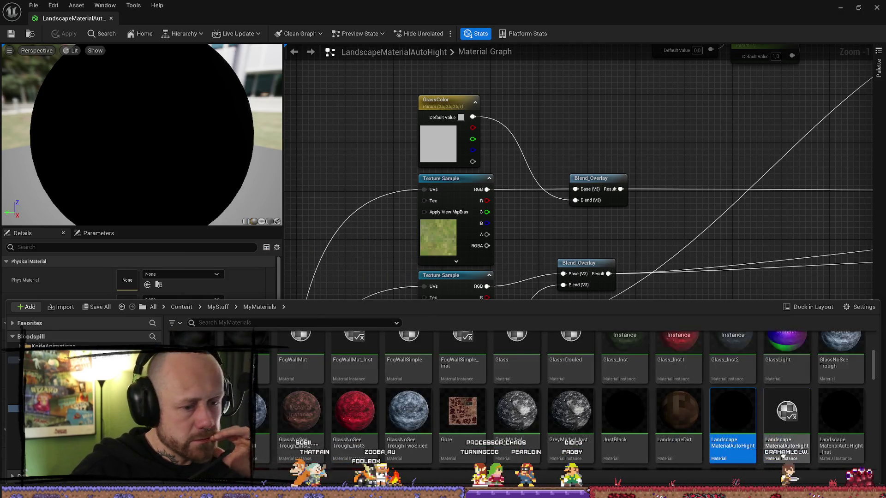
left_click(794, 413)
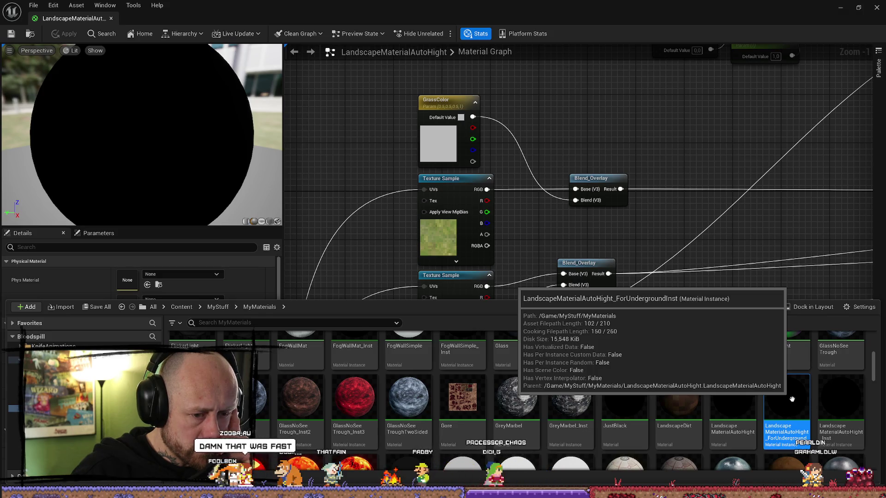
left_click(683, 395)
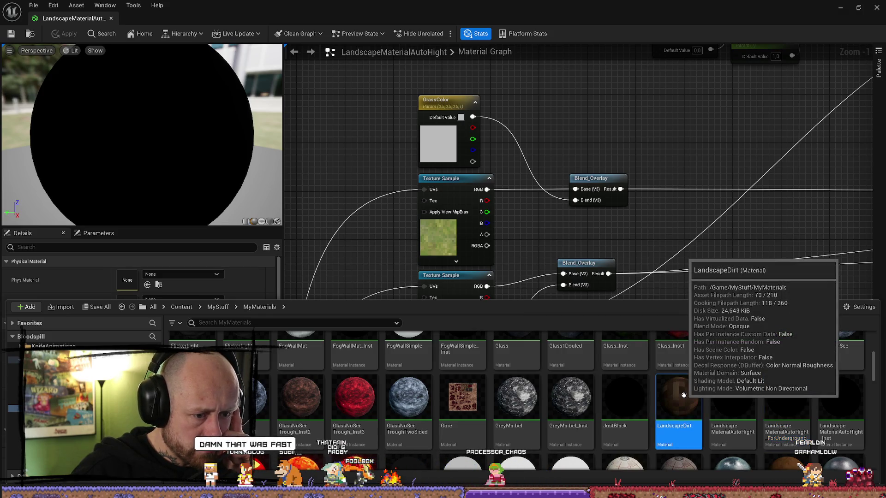
Open LandscapeDirt, frame its whole graph, then return to the LandscapeMaterialAutoHight tab.
double_click(684, 395)
scroll(450, 243, "down", 2)
scroll(450, 244, "up", 3)
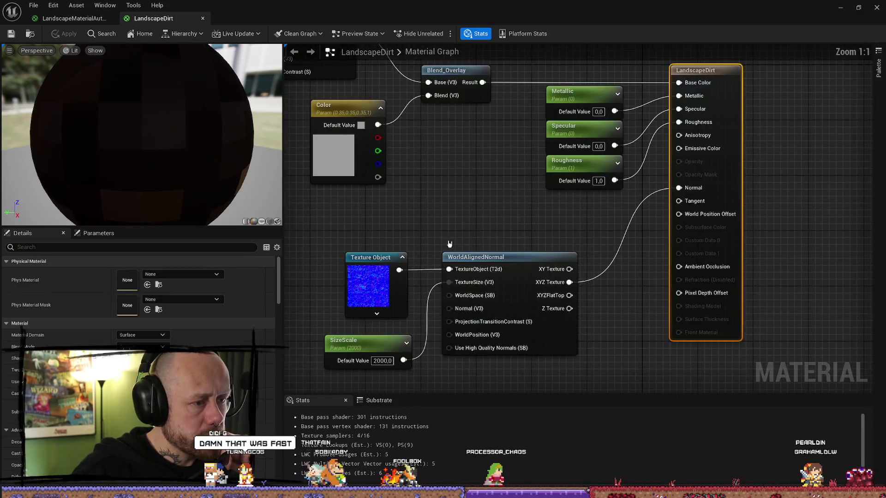
left_click_drag(450, 244, 393, 257)
scroll(491, 206, "down", 2)
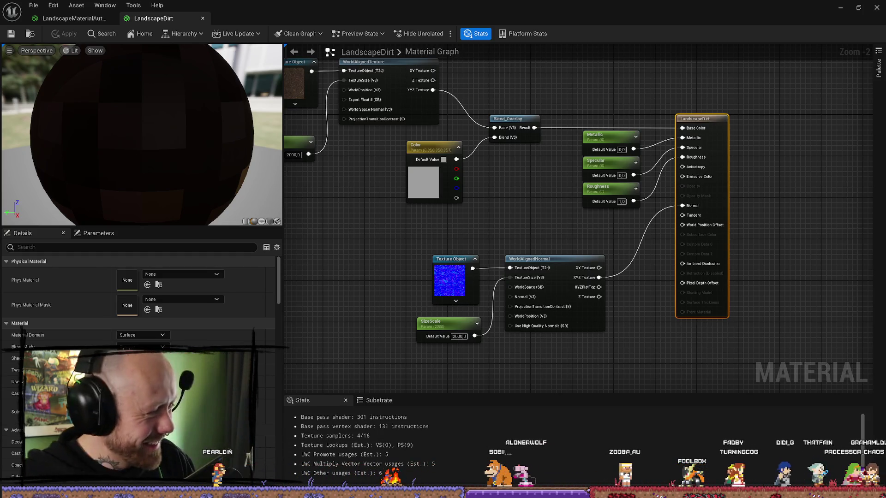
key("Home")
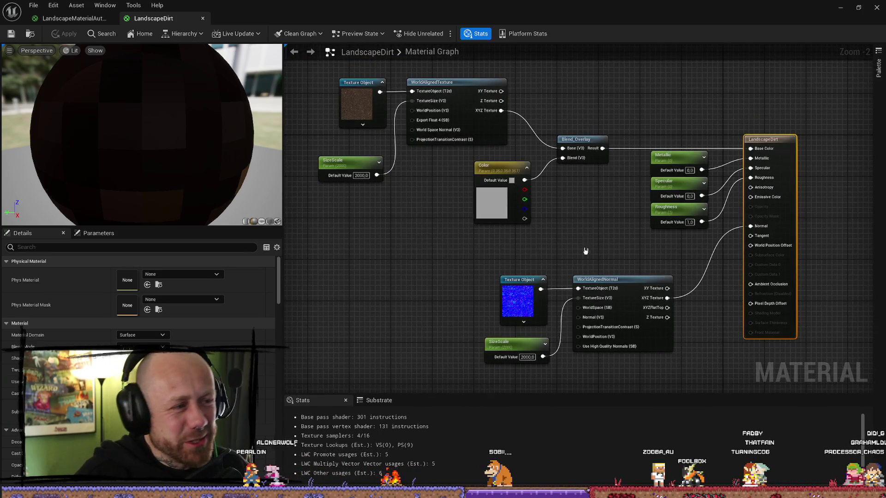
left_click(72, 20)
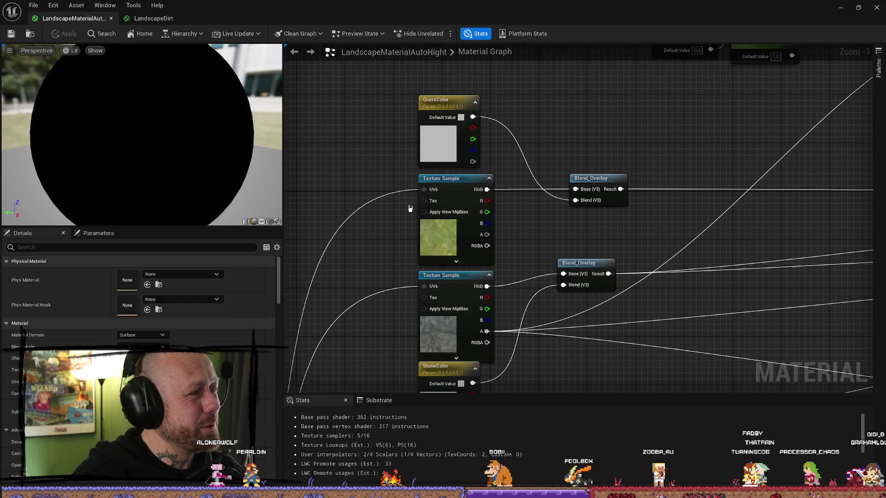
Inspect the brown rock Texture Sample and the lower texture sample nodes in the auto-height graph.
scroll(531, 286, "down", 5)
scroll(528, 192, "up", 4)
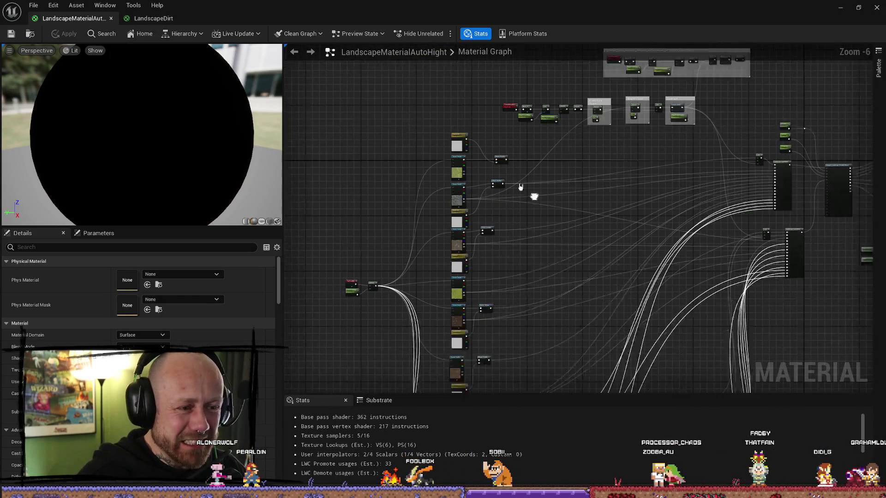
scroll(525, 219, "down", 3)
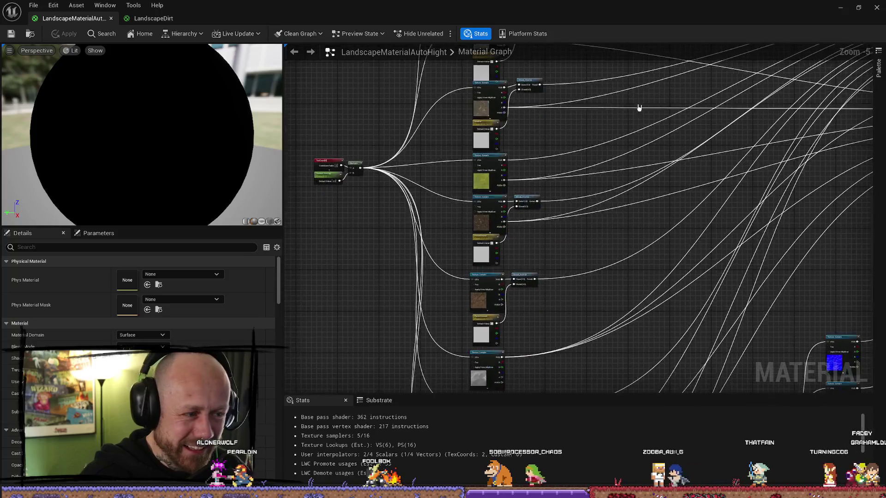
scroll(669, 167, "down", 1)
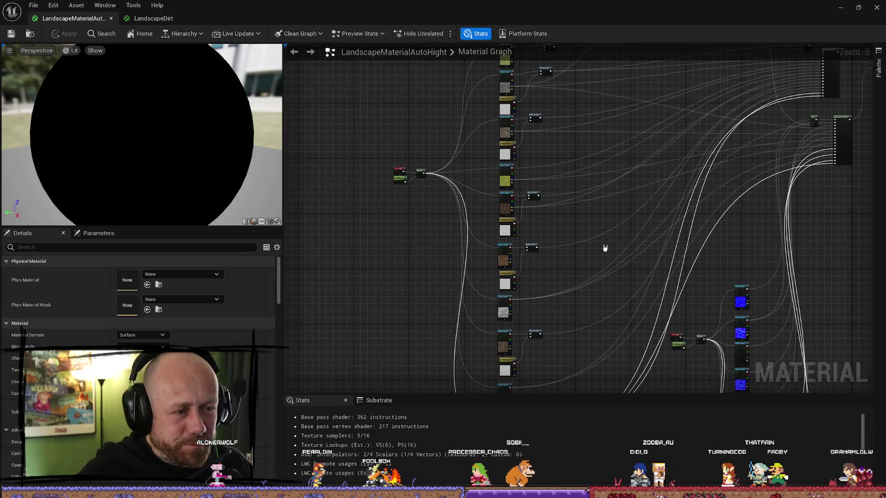
left_click(510, 207)
scroll(600, 240, "up", 1)
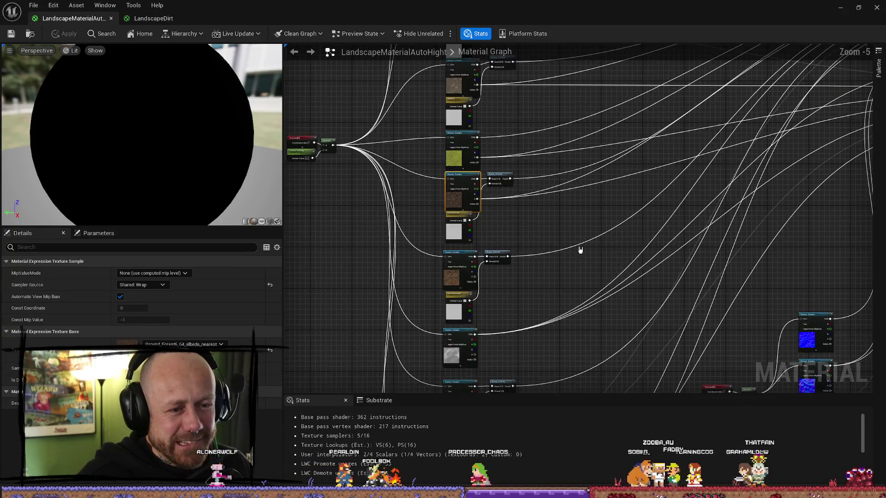
mouse_move(551, 246)
left_mouse_down()
mouse_move(516, 223)
mouse_move(498, 323)
mouse_move(476, 174)
left_mouse_up()
scroll(508, 200, "up", 2)
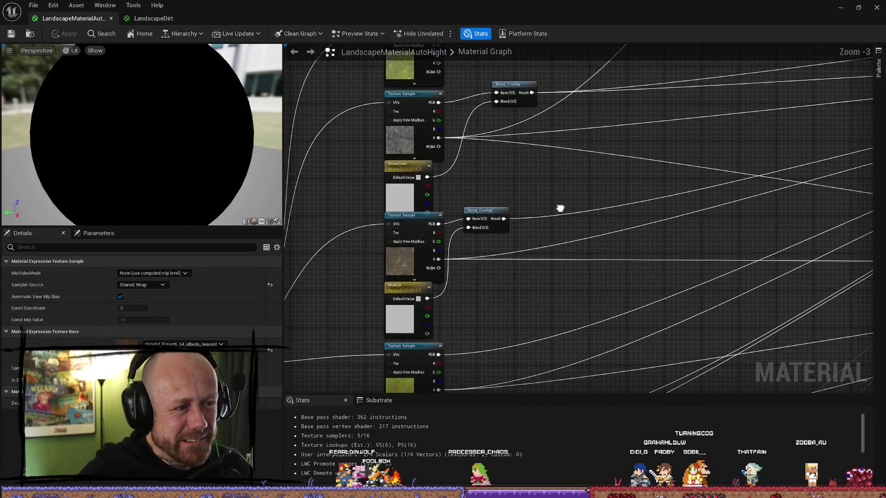
scroll(586, 204, "down", 2)
mouse_move(599, 194)
left_mouse_down()
mouse_move(541, 271)
mouse_move(508, 277)
mouse_move(511, 213)
left_mouse_up()
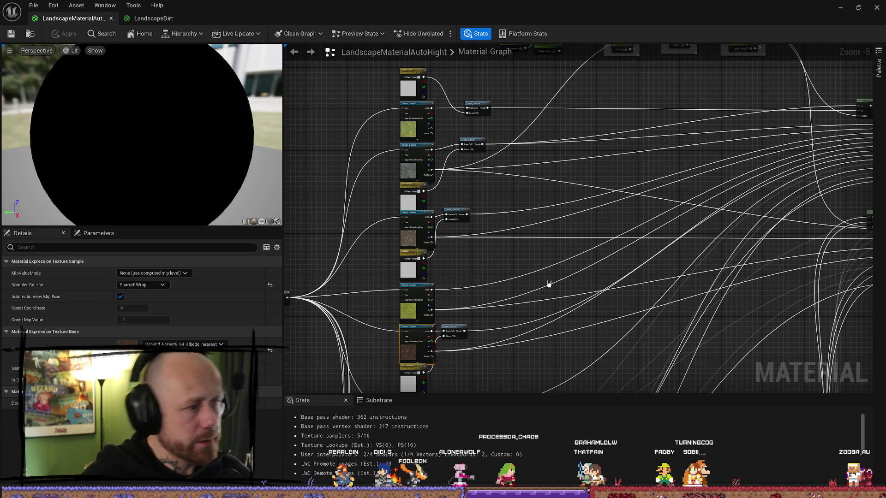
Open the Content Drawer and select the LandscapeDirt material asset.
key("ctrl+space")
left_click(689, 405)
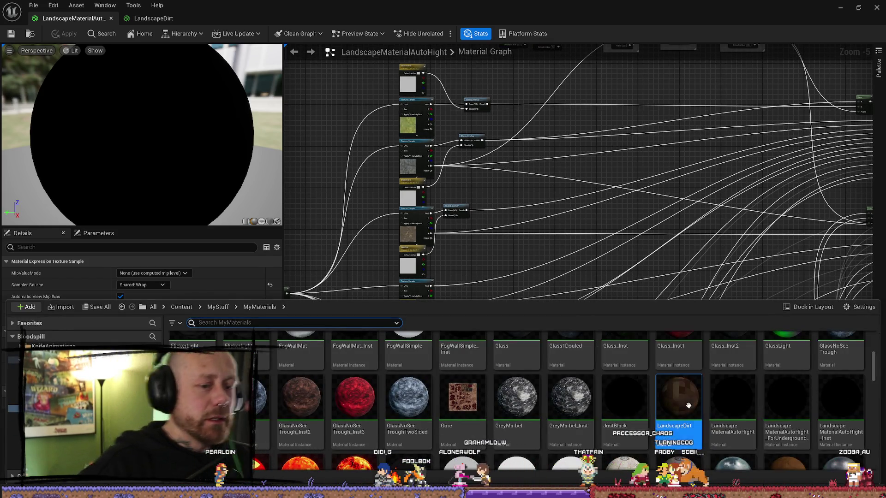
mouse_move(747, 438)
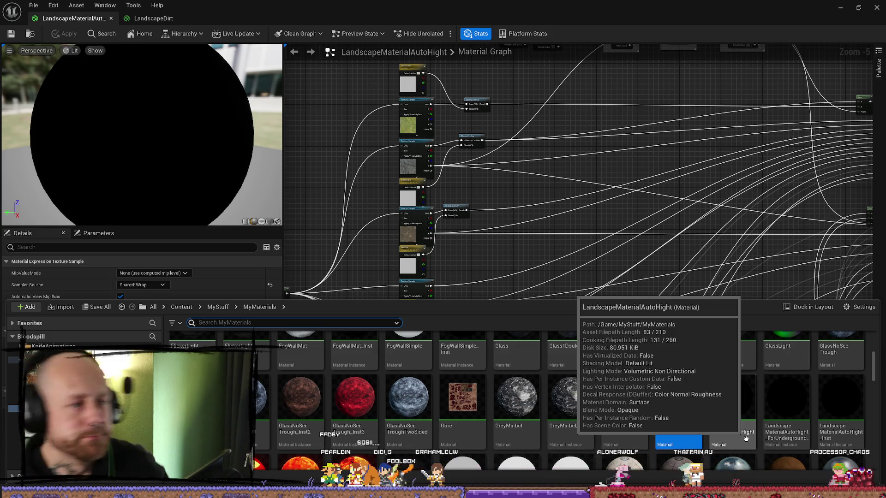
Review the output, Metallic/Specular/Roughness parameter and layer blend nodes, then reopen the materials drawer.
scroll(577, 222, "down", 4)
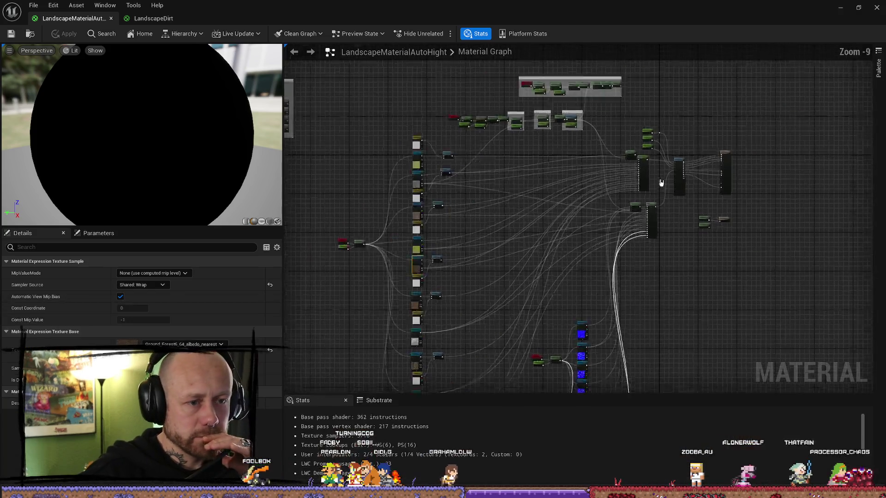
scroll(661, 182, "up", 5)
mouse_move(661, 183)
left_mouse_down()
mouse_move(639, 148)
mouse_move(762, 147)
mouse_move(356, 148)
mouse_move(616, 121)
mouse_move(578, 124)
mouse_move(546, 154)
mouse_move(555, 112)
mouse_move(605, 186)
left_mouse_up()
scroll(578, 125, "up", 2)
left_click_drag(461, 111, 369, 214)
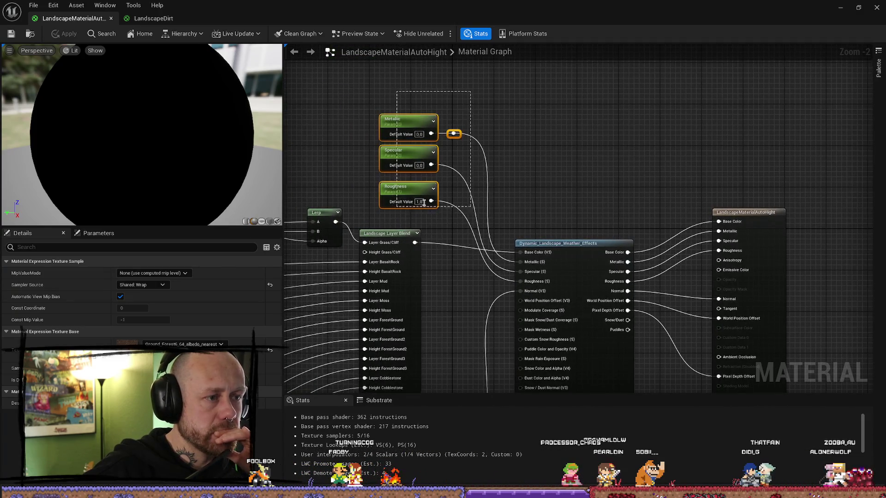
left_click_drag(600, 211, 593, 157)
scroll(592, 157, "down", 2)
mouse_move(554, 254)
left_mouse_down()
mouse_move(546, 184)
mouse_move(538, 209)
mouse_move(476, 233)
mouse_move(576, 217)
mouse_move(506, 145)
mouse_move(785, 154)
mouse_move(550, 143)
left_mouse_up()
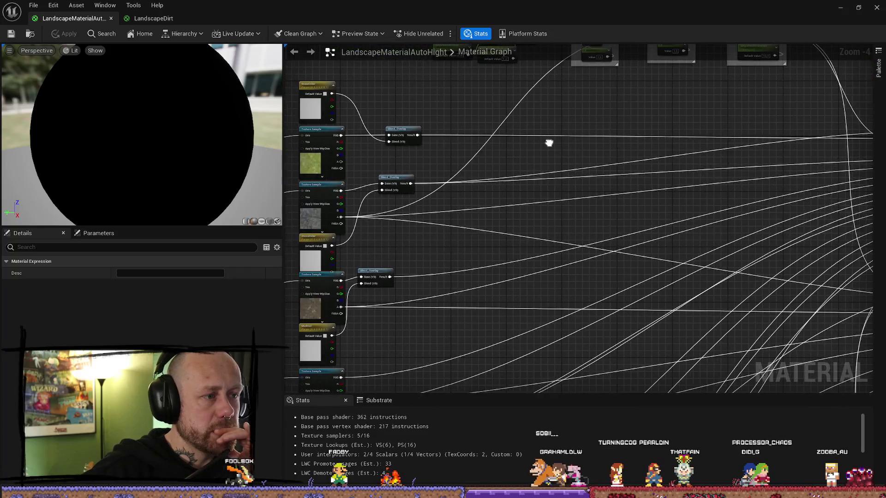
left_click_drag(442, 114, 510, 125)
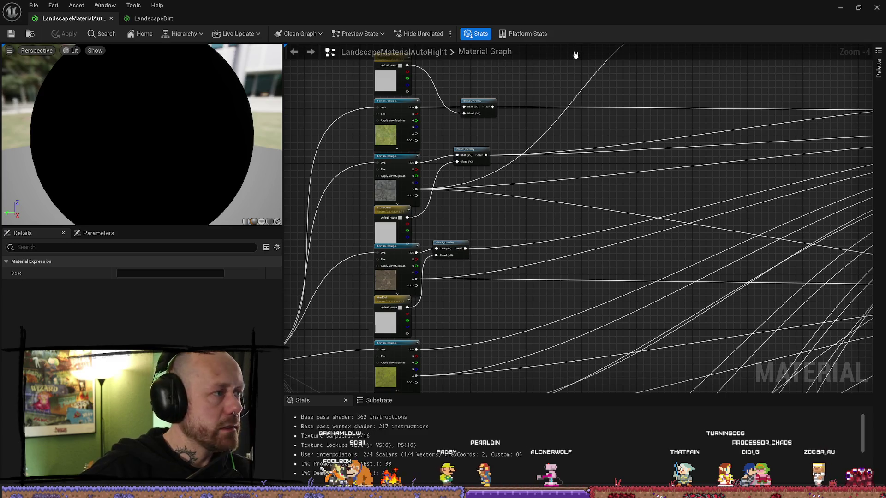
key("ctrl+space")
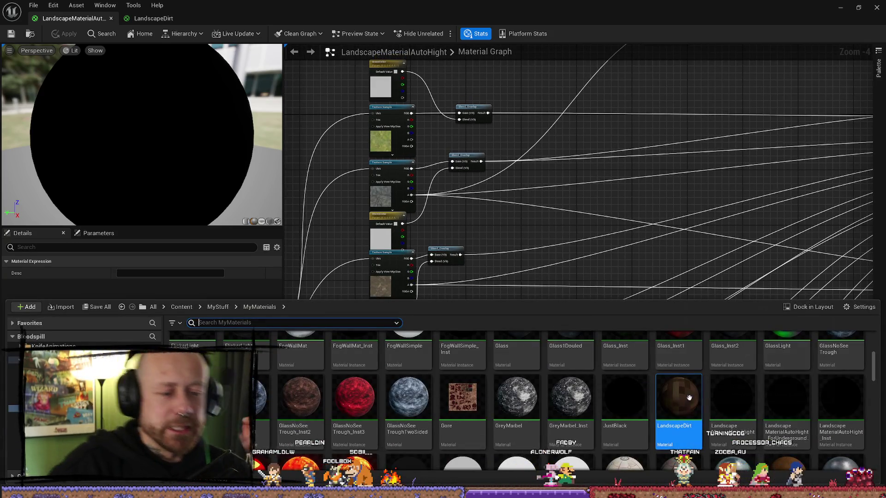
Duplicate LandscapeMaterialAutoHight, name the copy LandscapeMaterialAutoHightFixedEdges, and open it.
left_click(733, 398)
right_click(733, 397)
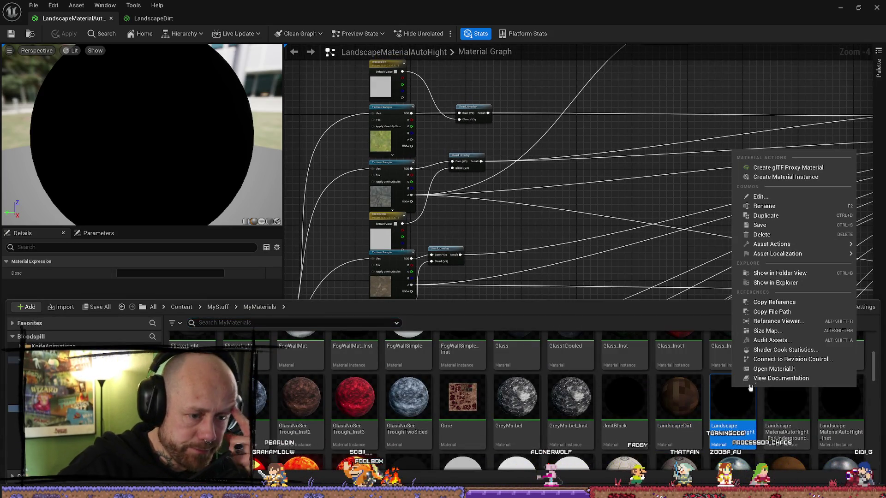
left_click(766, 215)
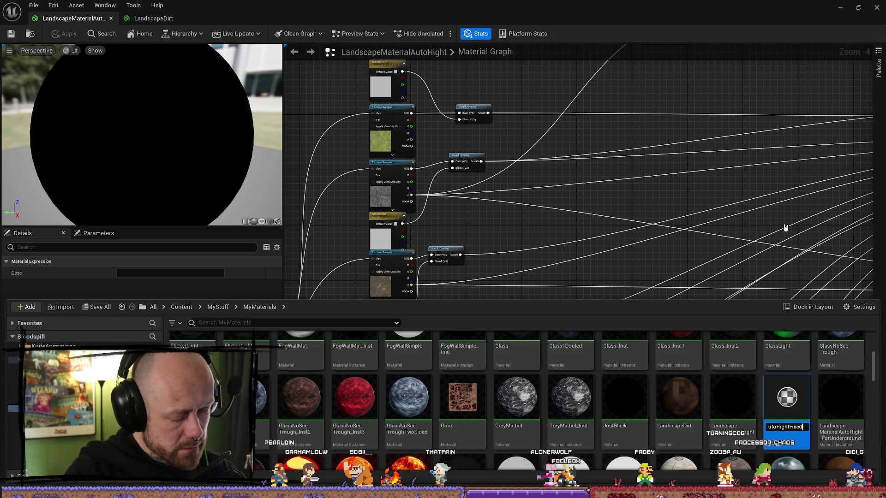
type("Edge")
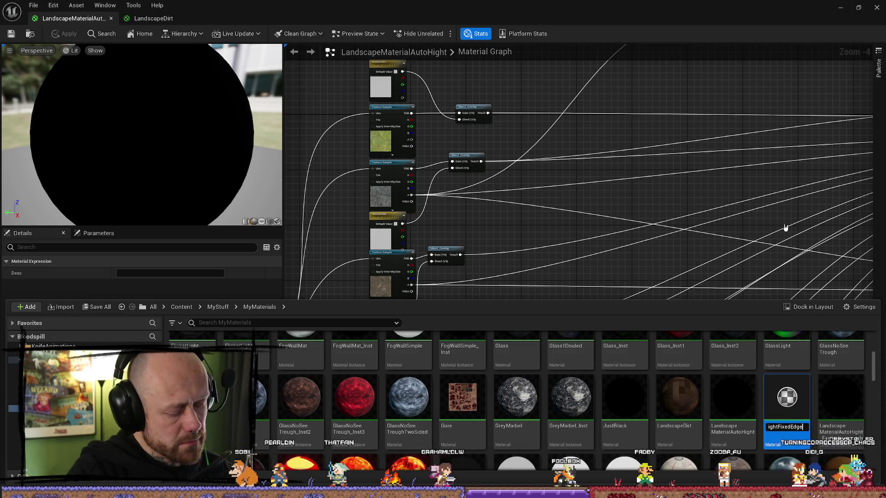
key("Return")
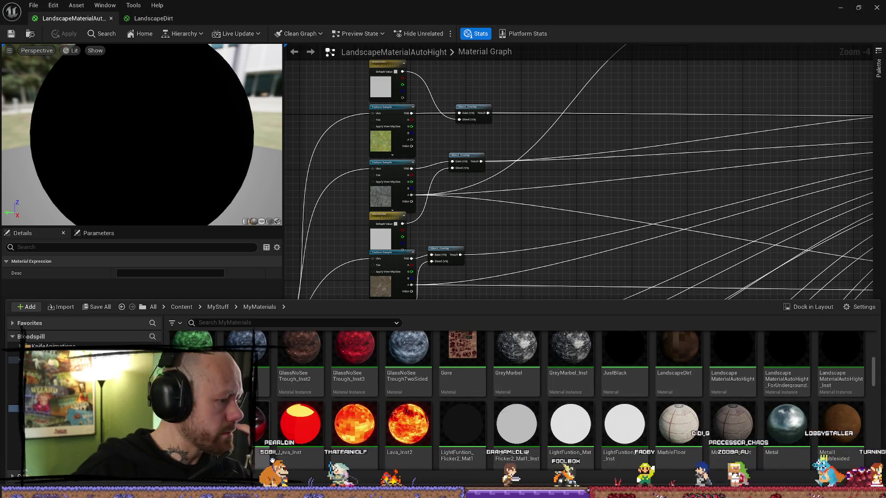
scroll(272, 459, "down", 1)
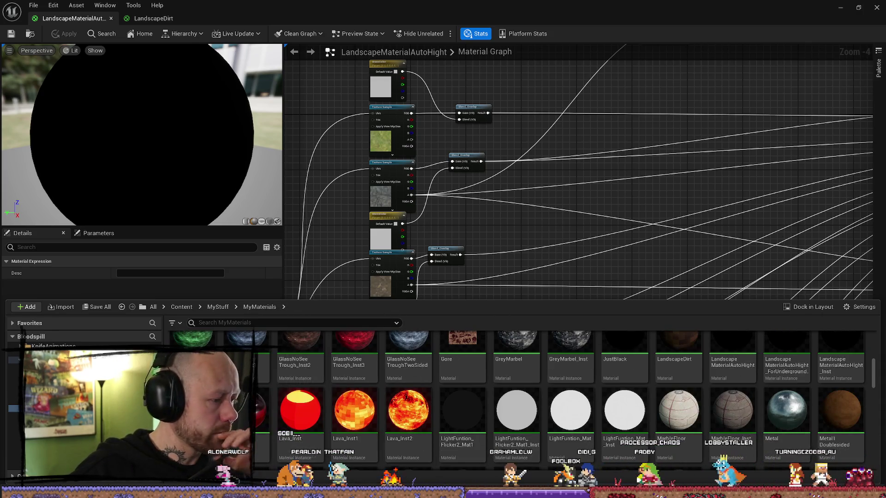
double_click(249, 429)
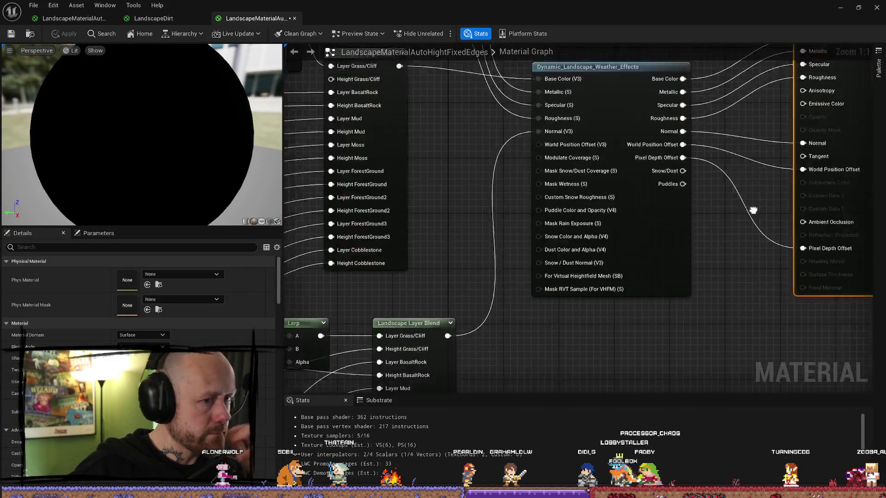
Select the GrassColor, Texture Sample and Blend_Overlay nodes and move them away from the rock nodes.
scroll(754, 211, "down", 10)
scroll(678, 203, "up", 3)
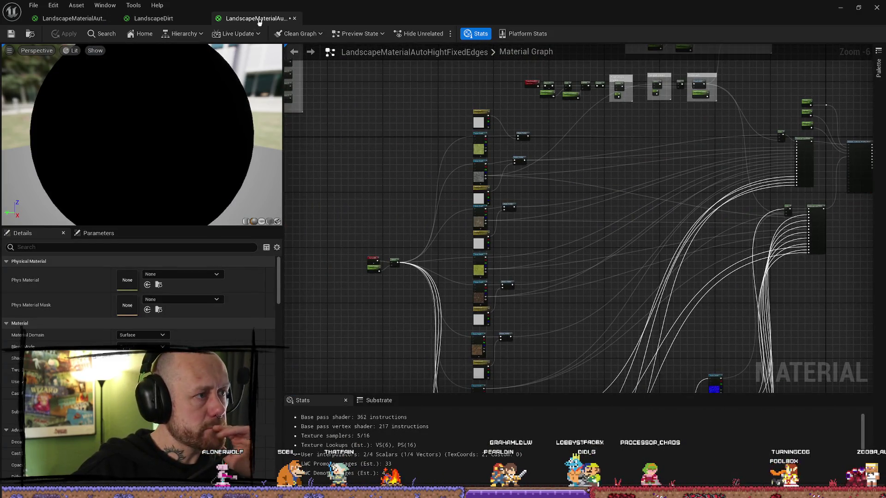
scroll(569, 182, "up", 2)
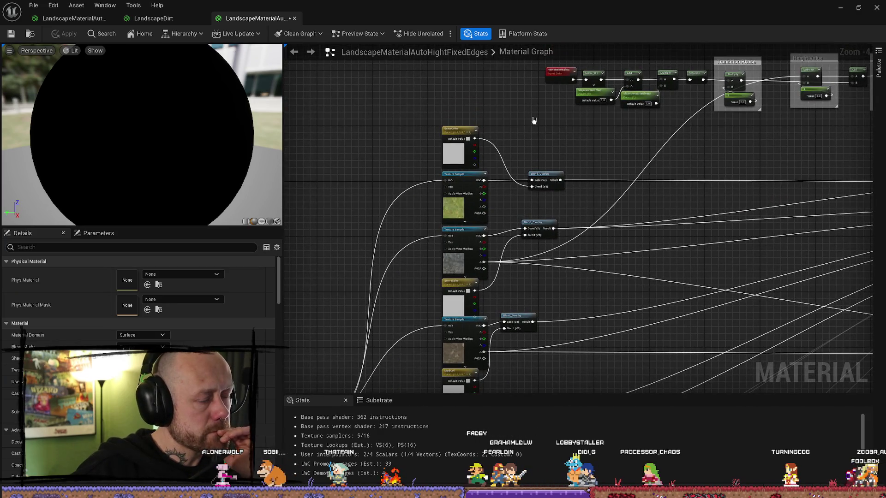
left_click_drag(414, 222, 415, 221)
mouse_move(607, 154)
left_mouse_down()
mouse_move(433, 127)
mouse_move(337, 162)
mouse_move(530, 140)
left_mouse_up()
mouse_move(462, 161)
left_mouse_down()
mouse_move(425, 148)
mouse_move(505, 151)
mouse_move(468, 153)
left_mouse_up()
Look over the output and parameter nodes, then switch to the LandscapeDirt material tab.
mouse_move(558, 175)
left_mouse_down()
mouse_move(372, 221)
mouse_move(530, 220)
mouse_move(336, 222)
mouse_move(673, 219)
left_mouse_up()
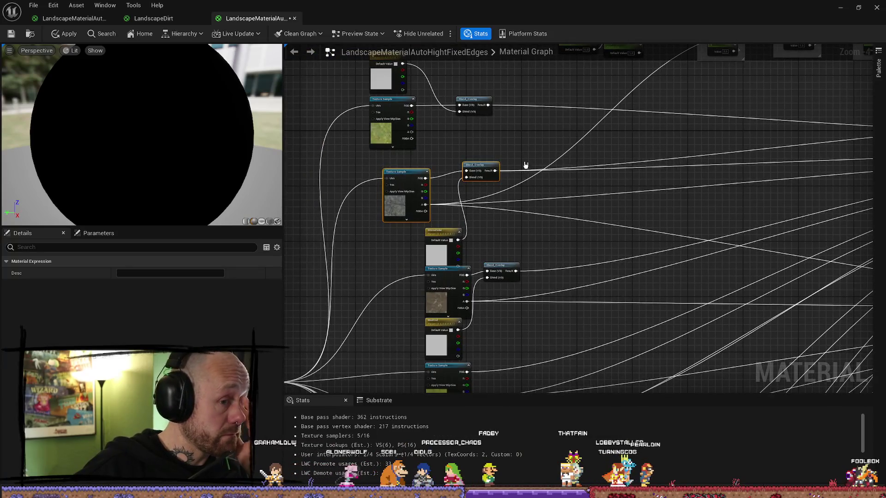
left_click_drag(510, 143, 509, 170)
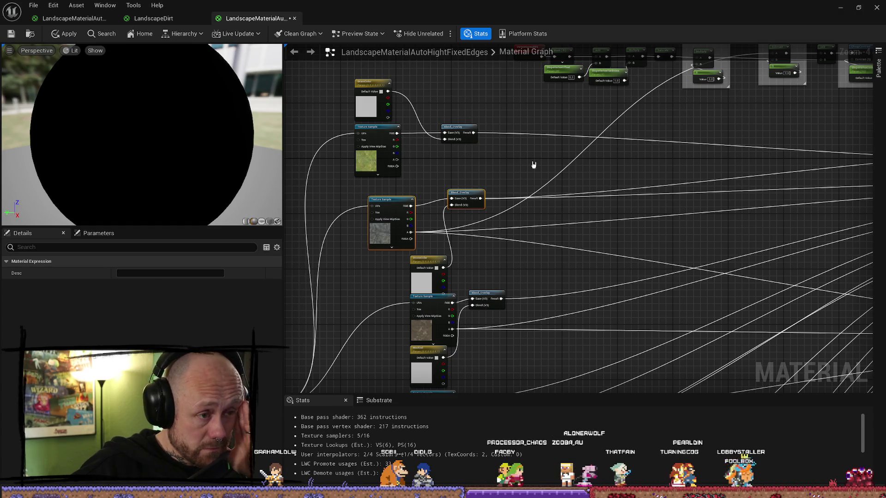
left_click(154, 19)
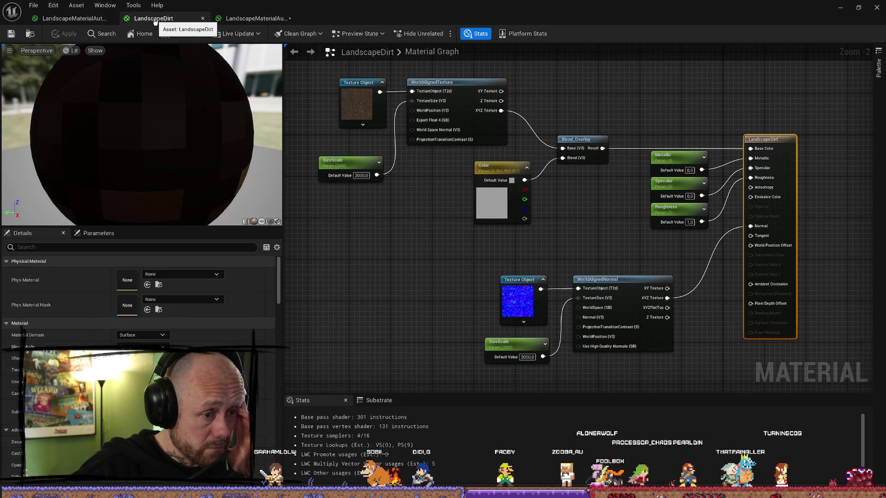
Back in the auto-height graph, convert the rock Texture Sample into a Texture Object.
left_click(256, 18)
left_click(384, 227)
right_click(385, 227)
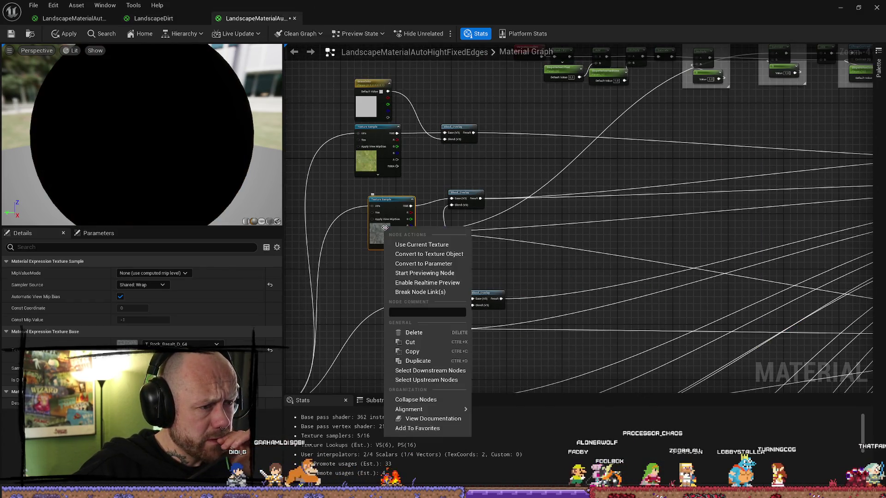
left_click(430, 255)
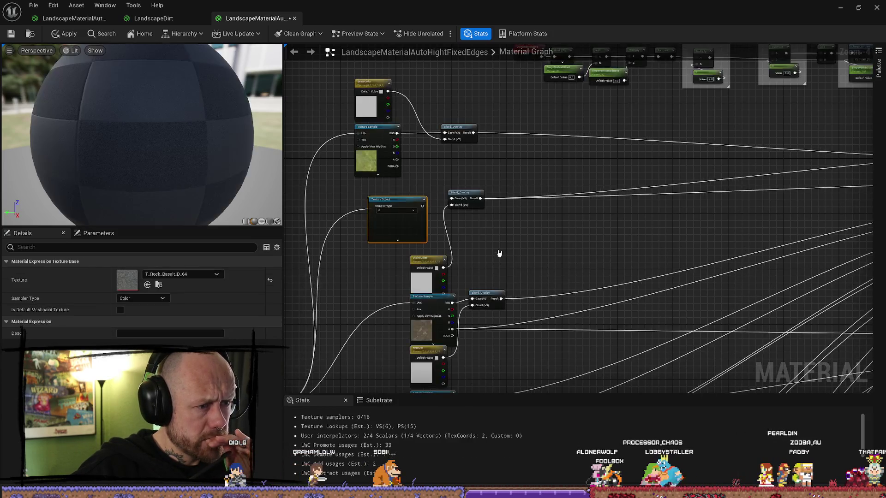
Move the rock Blend_Overlay aside and wire from the Texture Object, checking LandscapeDirt's world-aligned setup.
left_click_drag(423, 206, 451, 205)
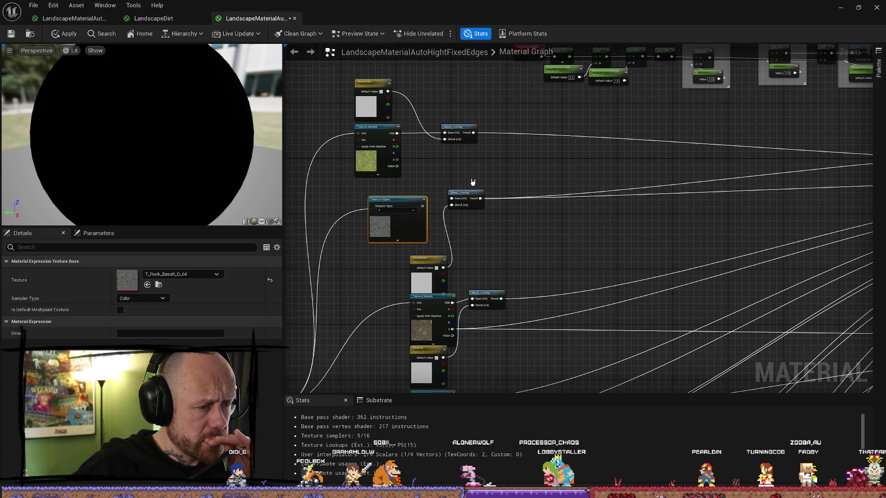
left_click_drag(456, 192, 554, 200)
left_click_drag(423, 205, 455, 193)
left_click(455, 187)
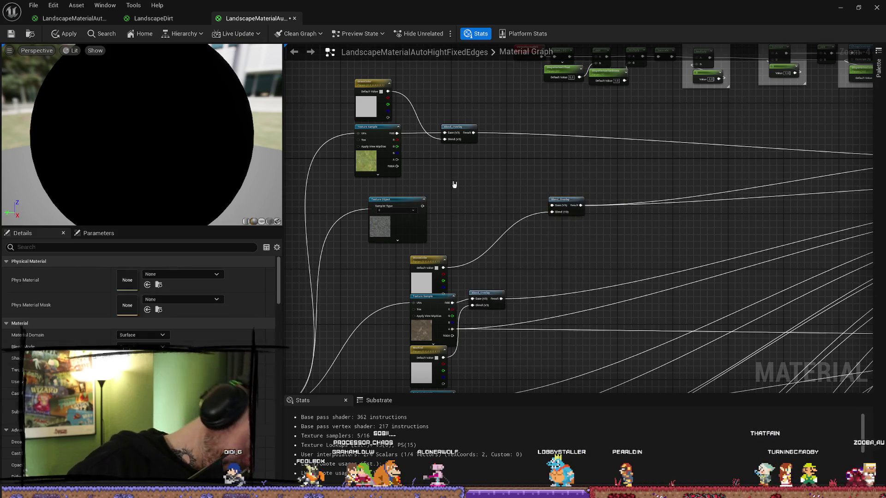
left_click(153, 18)
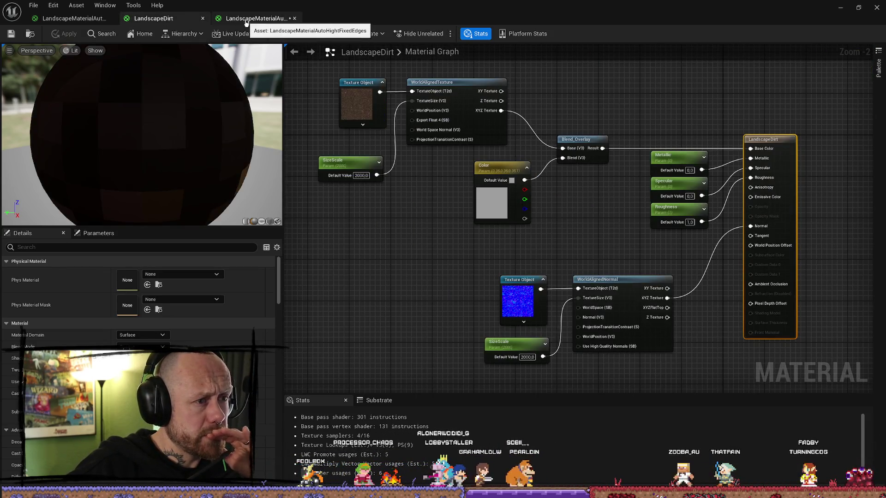
left_click(246, 19)
left_click_drag(423, 206, 458, 204)
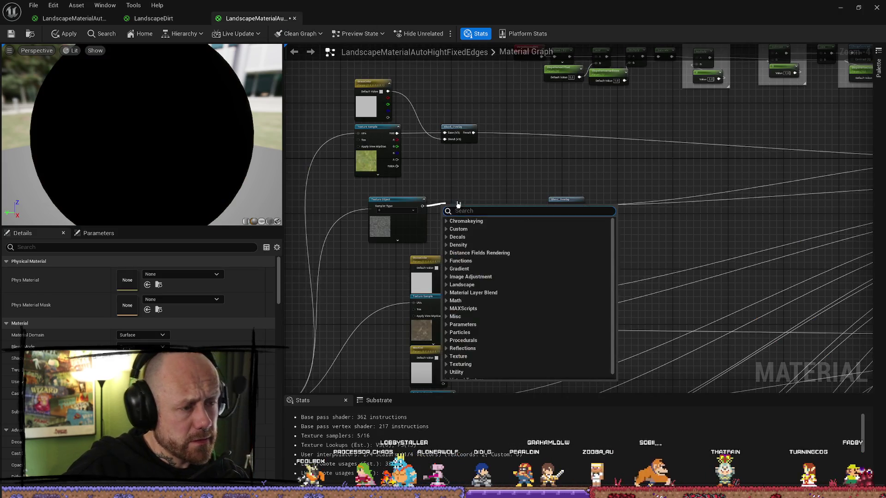
Add a WorldAlignedTexture node fed by the rock Texture Object and arrange it near the rock blend.
type("worldali")
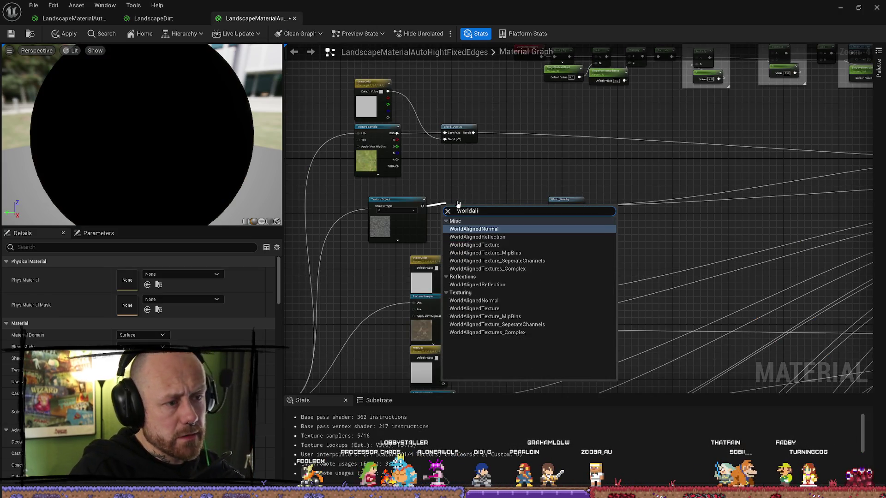
key("Down")
key("Down")
key("Return")
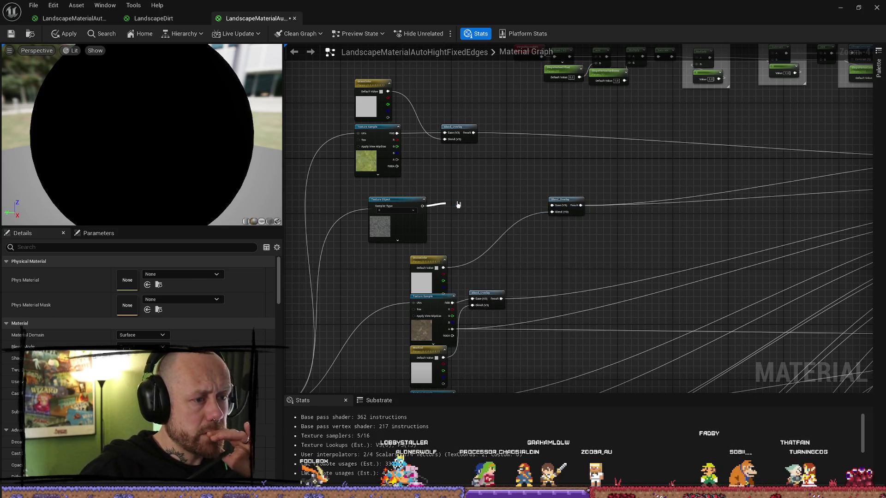
left_click_drag(471, 208, 460, 166)
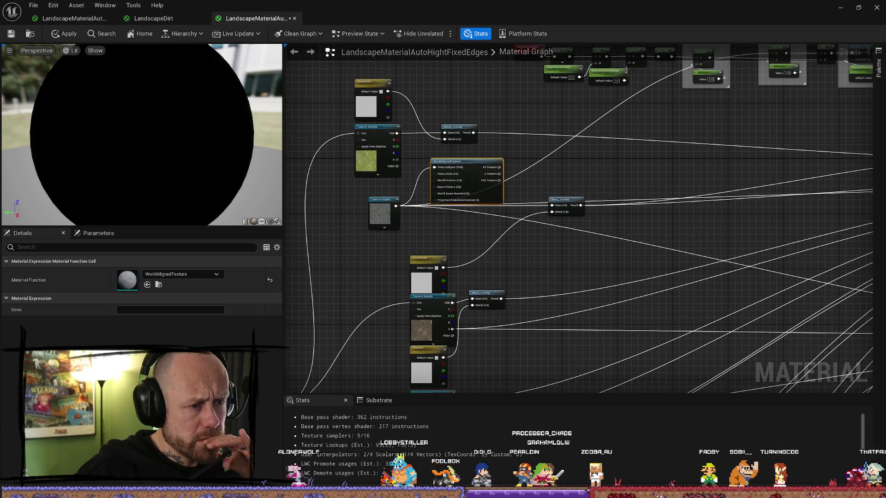
mouse_move(534, 205)
left_mouse_down()
mouse_move(541, 186)
mouse_move(558, 183)
left_mouse_up()
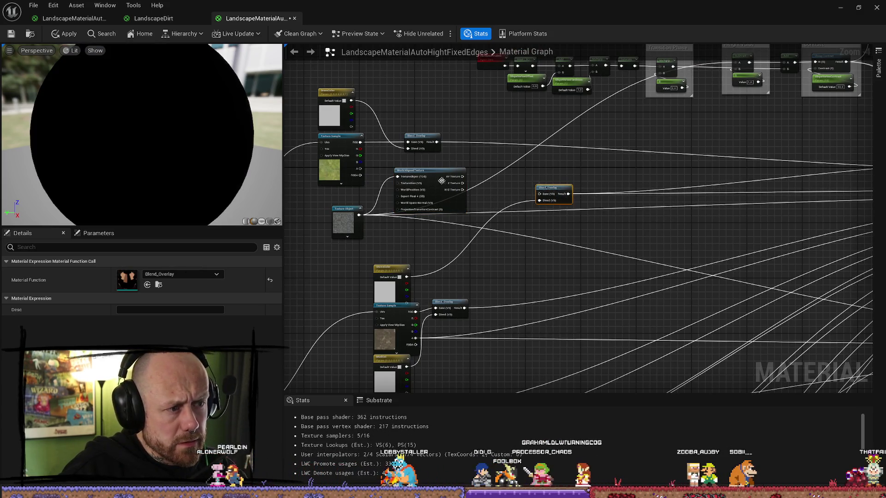
left_click_drag(442, 180, 442, 197)
mouse_move(580, 161)
left_mouse_down()
mouse_move(553, 192)
mouse_move(465, 234)
mouse_move(473, 199)
mouse_move(540, 167)
left_mouse_up()
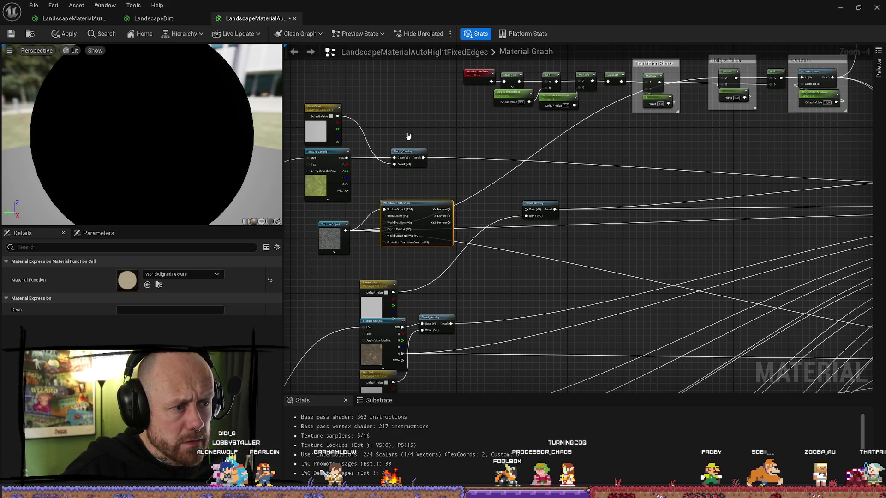
After comparing with LandscapeDirt, connect XYZ Texture to the rock Blend_Overlay's Base input.
left_click(197, 19)
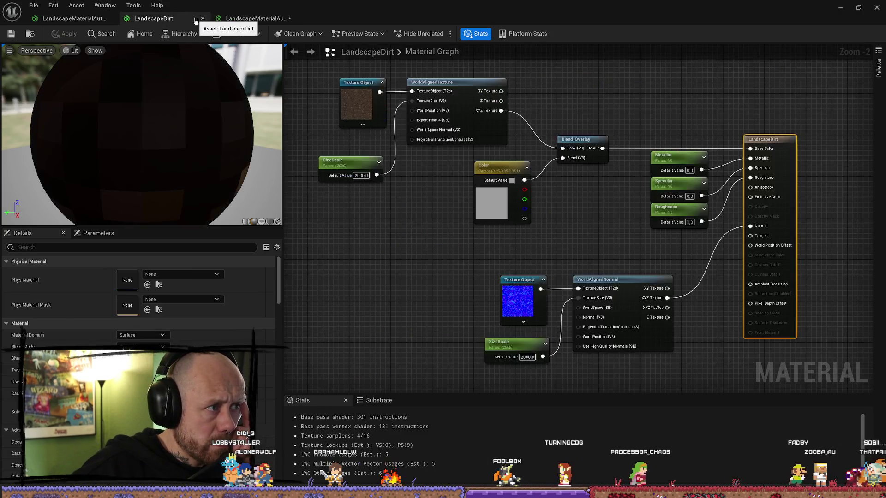
left_click(254, 18)
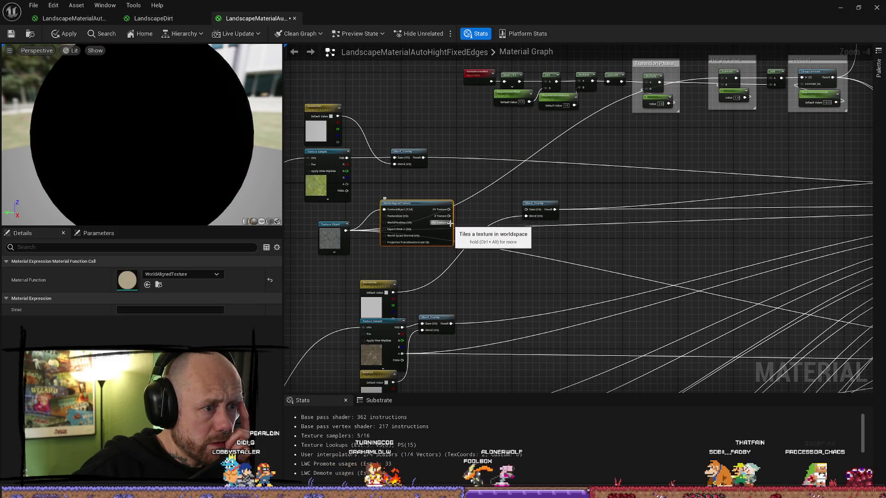
left_click(189, 20)
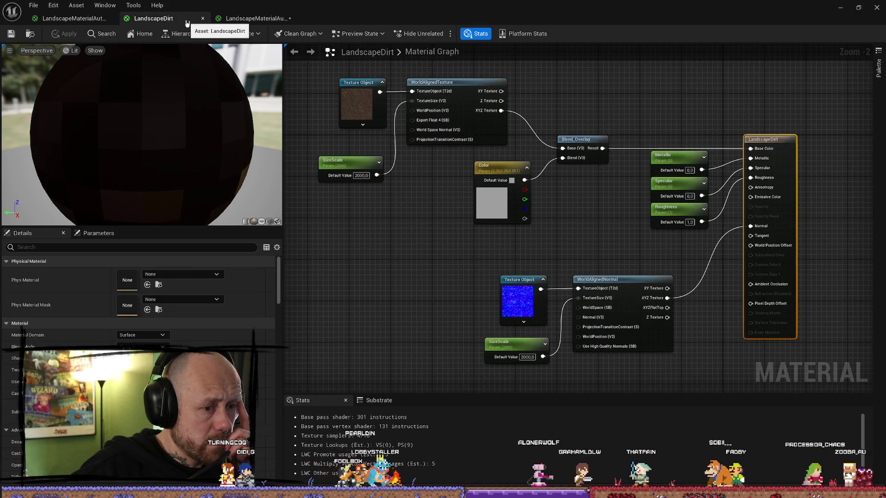
left_click(253, 18)
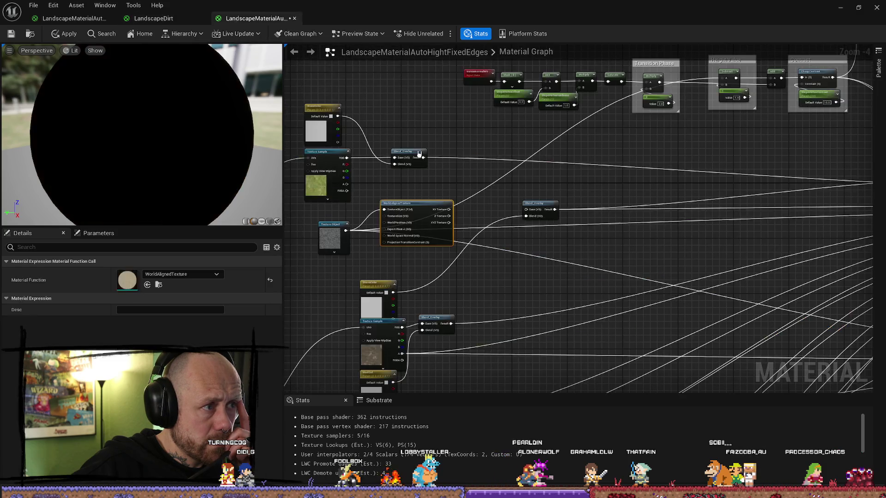
left_click_drag(452, 224, 526, 210)
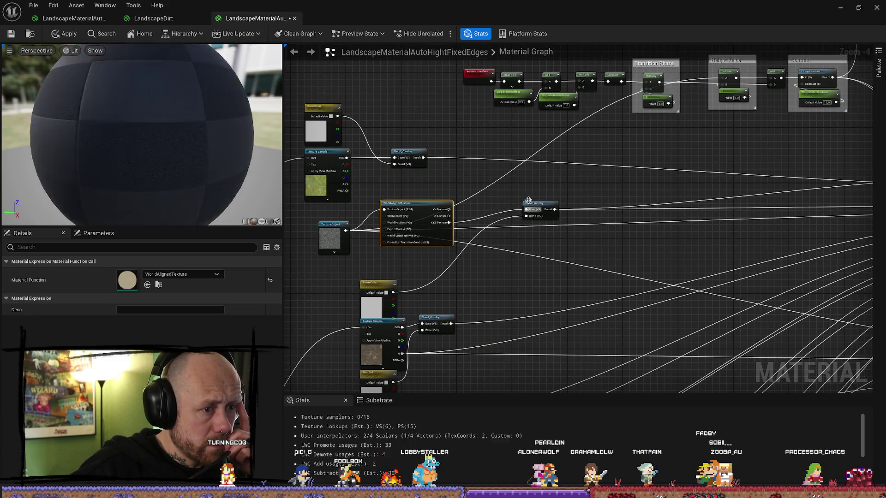
left_click_drag(450, 191, 463, 181)
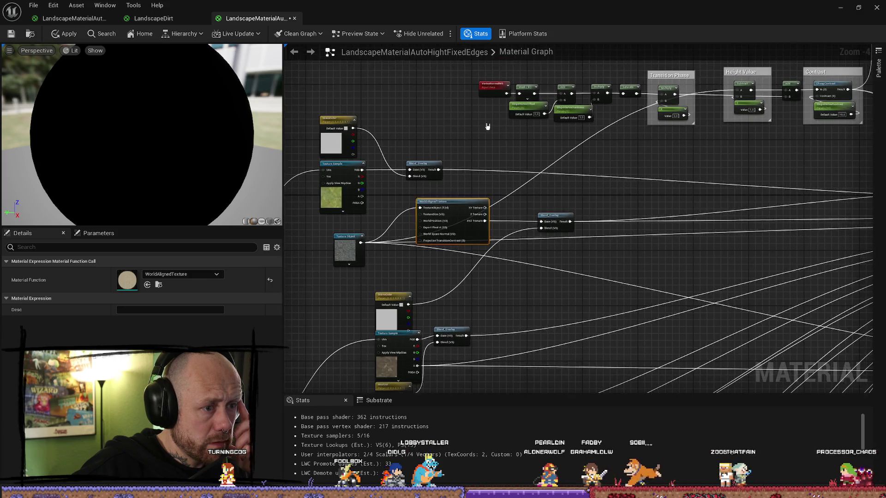
left_click(469, 166)
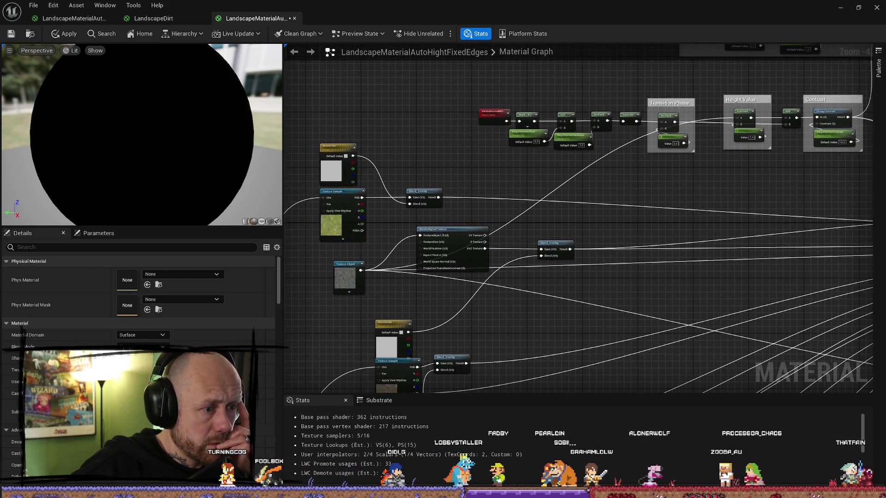
left_click(443, 221)
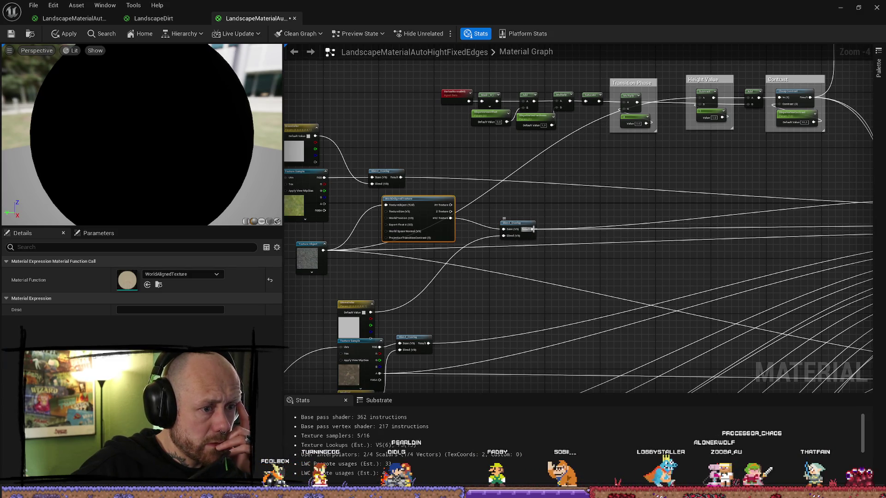
Wire the rock blend Result into Transition Phase and apply the changes to the original material.
left_click_drag(532, 229, 559, 220)
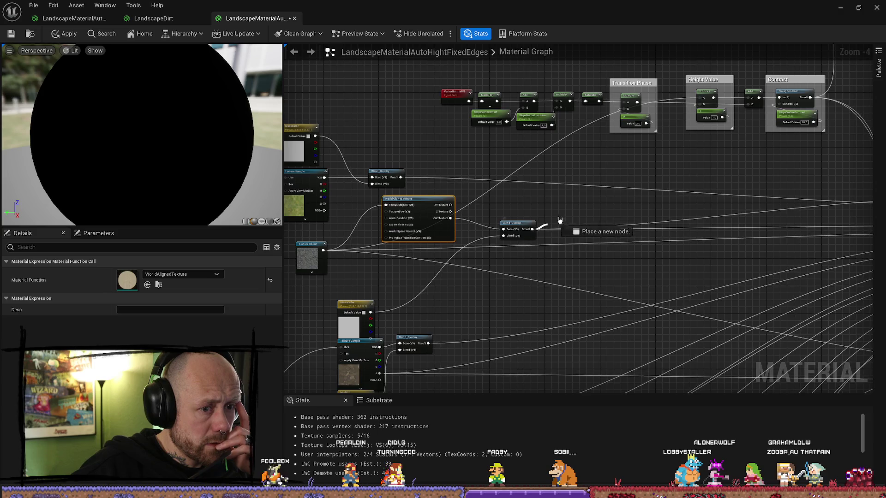
mouse_move(666, 158)
left_mouse_down()
mouse_move(683, 156)
mouse_move(623, 109)
left_mouse_up()
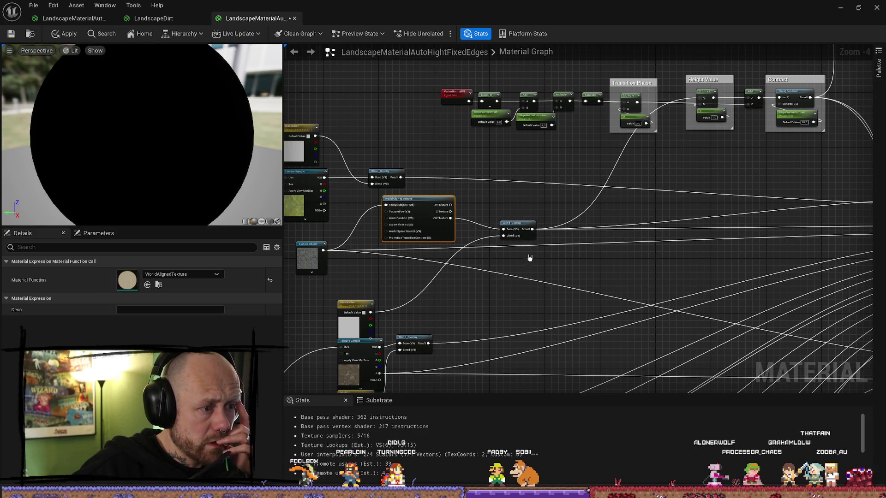
scroll(568, 259, "down", 1)
scroll(410, 267, "up", 1)
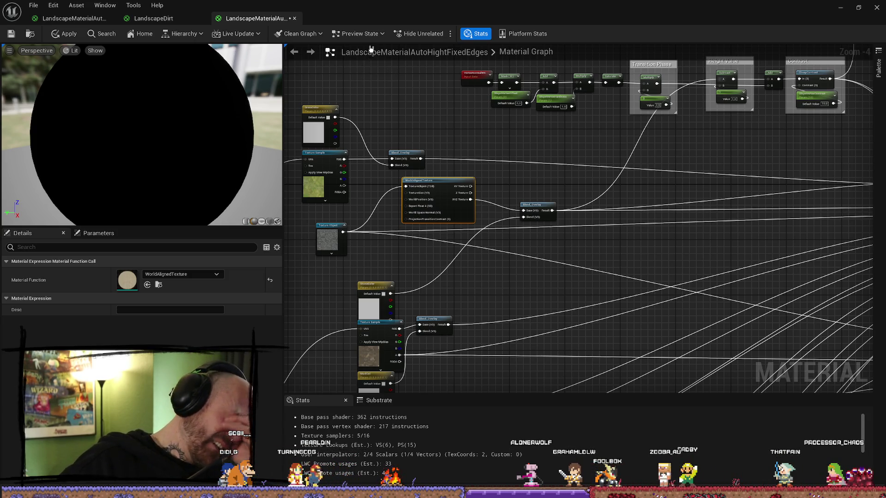
left_click(294, 18)
left_click(468, 274)
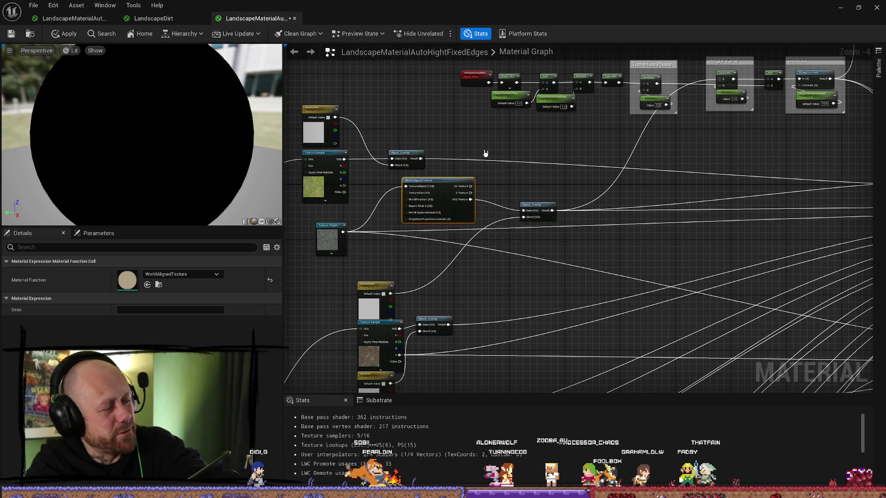
key("ctrl+space")
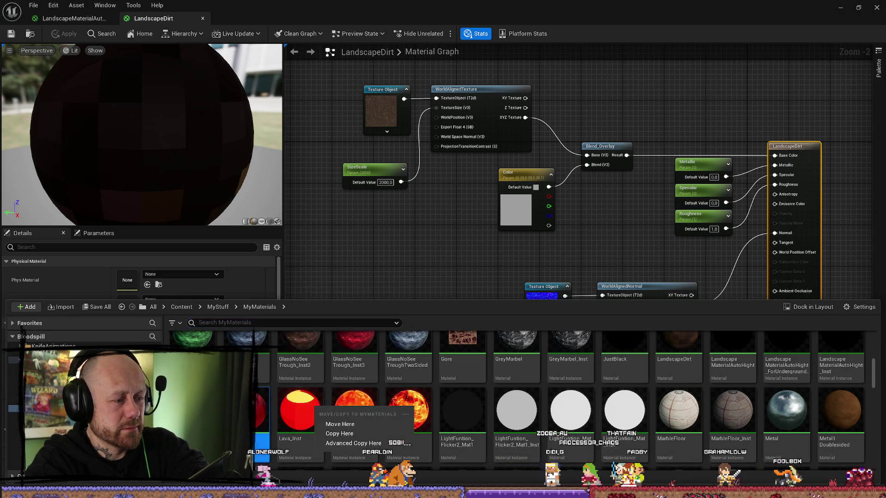
Delete the extra auto-height material asset and close the asset browser.
key("Delete")
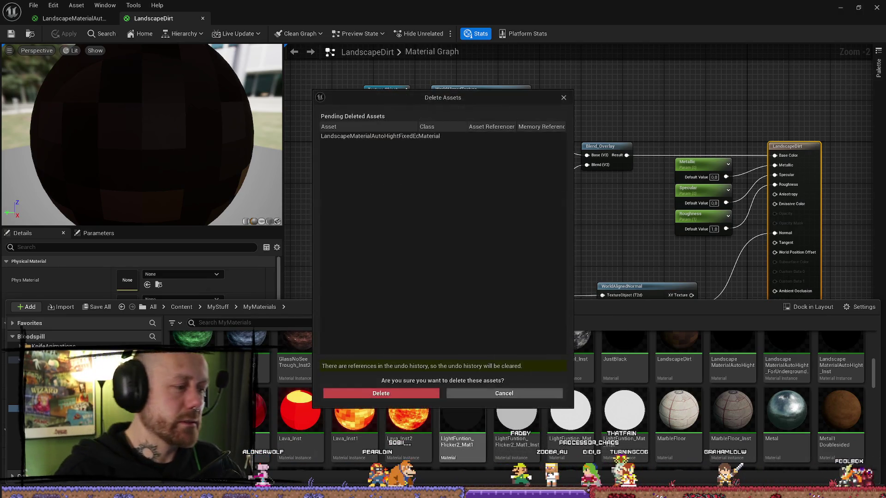
left_click(380, 392)
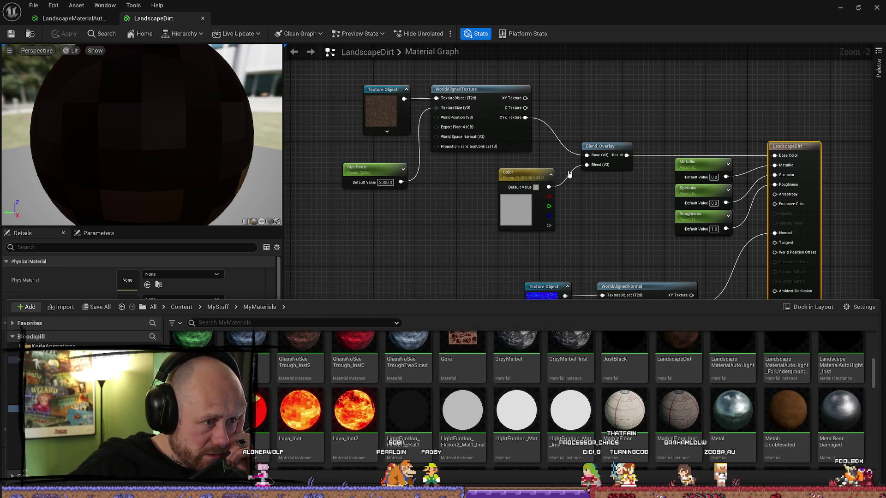
left_click_drag(432, 226, 421, 247)
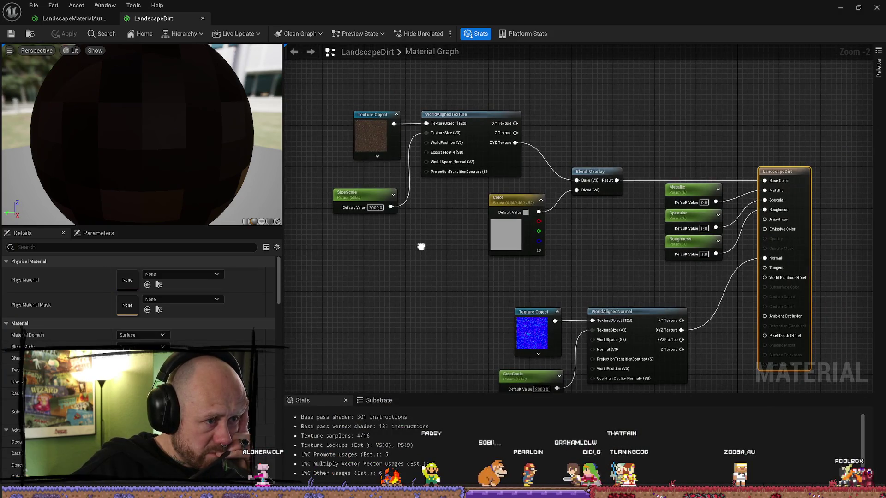
Move LandscapeDirt's Texture Object node left, leaving its Sampler Type at Color.
left_click(377, 157)
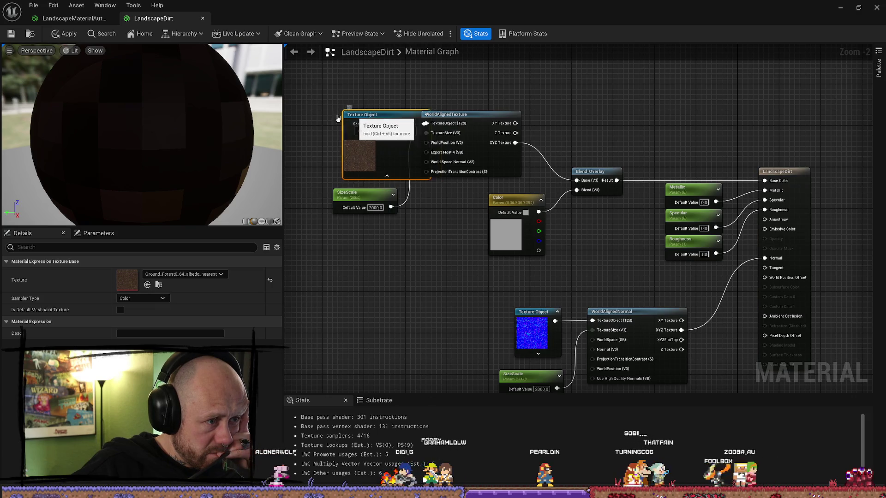
mouse_move(338, 119)
left_mouse_down()
mouse_move(286, 119)
mouse_move(367, 116)
left_mouse_up()
left_click(412, 129)
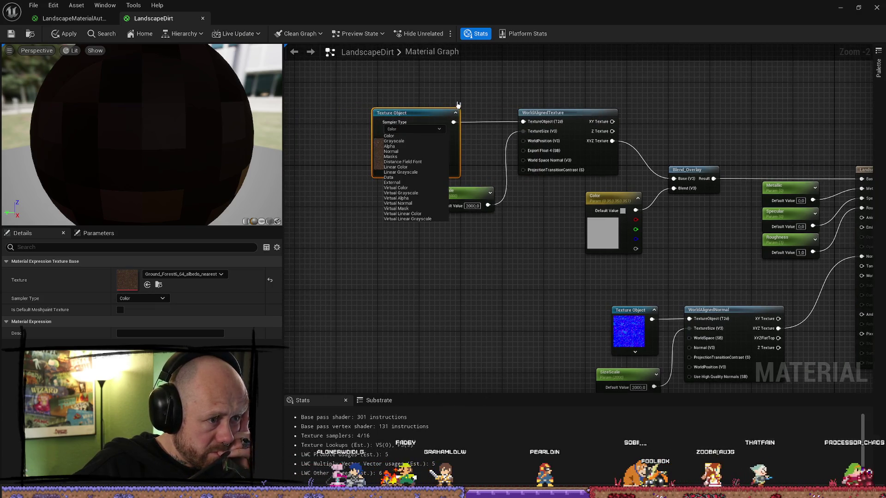
left_click(458, 103)
left_click(461, 93)
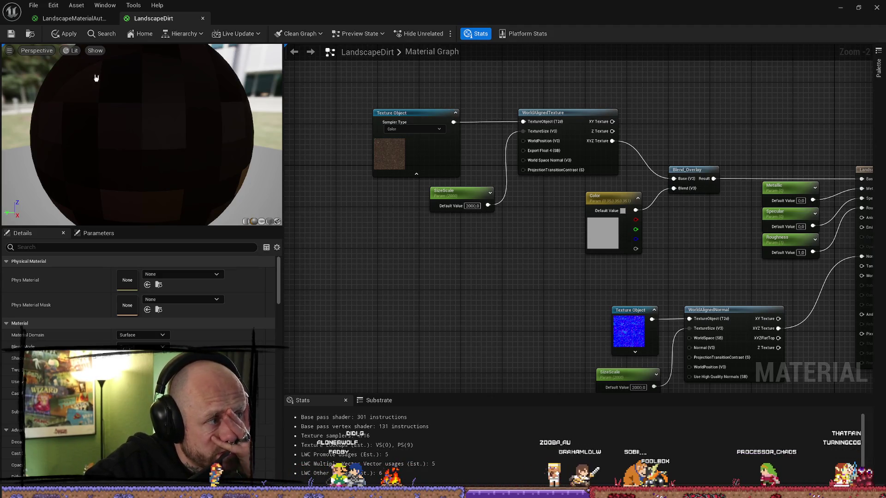
Switch to the LandscapeMaterialAutoHight graph and look over its blend and texture sample nodes.
left_click(72, 18)
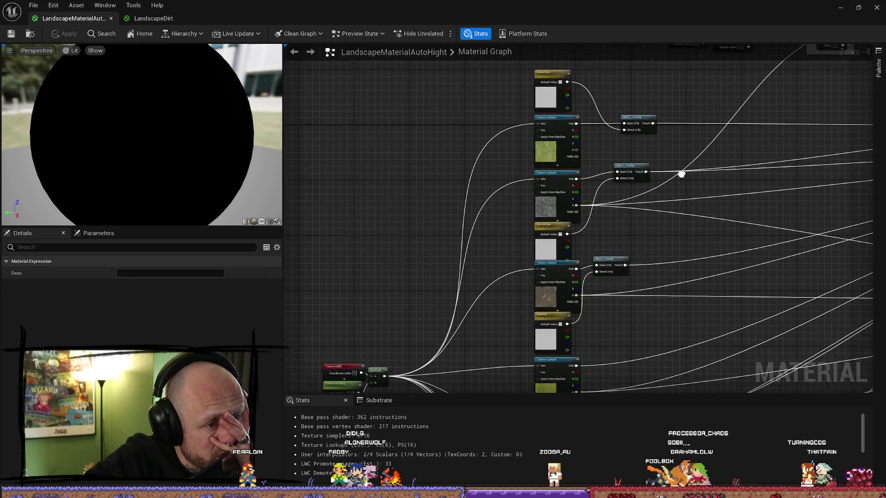
scroll(682, 174, "down", 3)
scroll(556, 174, "up", 3)
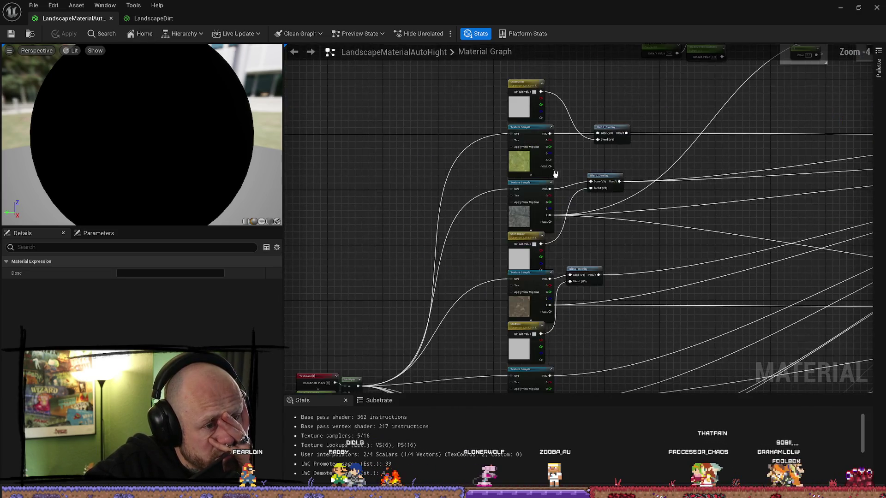
scroll(556, 174, "up", 3)
left_click_drag(747, 249, 599, 246)
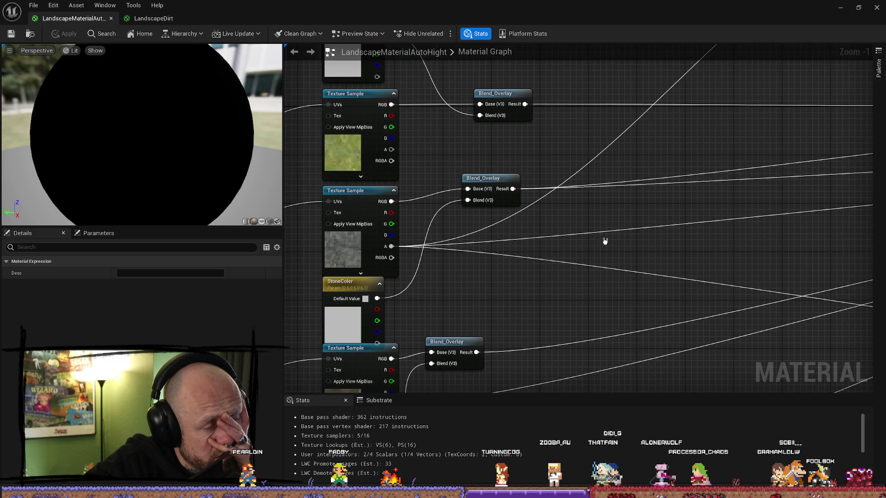
mouse_move(495, 243)
left_mouse_down()
mouse_move(593, 236)
mouse_move(555, 278)
left_mouse_up()
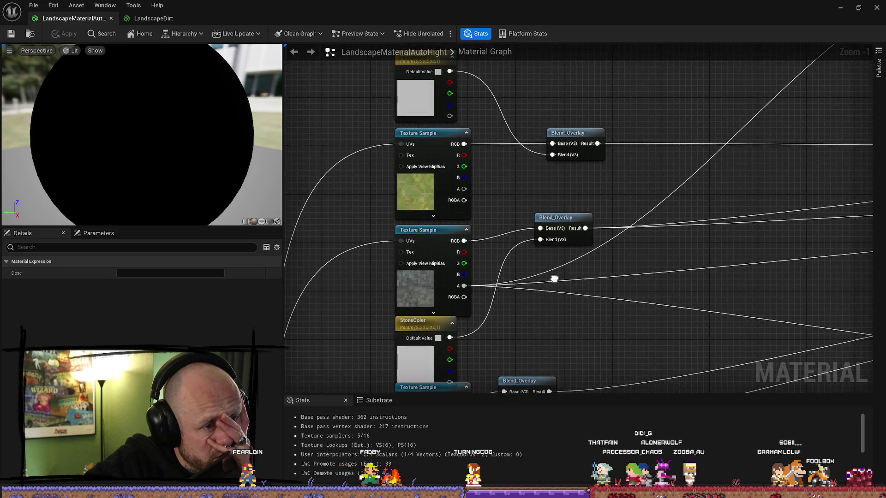
scroll(555, 279, "down", 3)
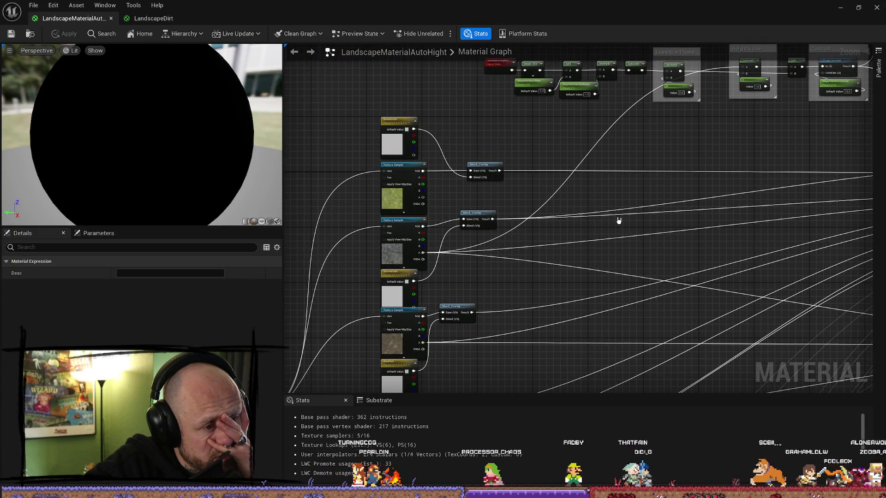
Close the material editor, choosing No to applying changes, and reopen the MyMaterials folder.
left_click(877, 7)
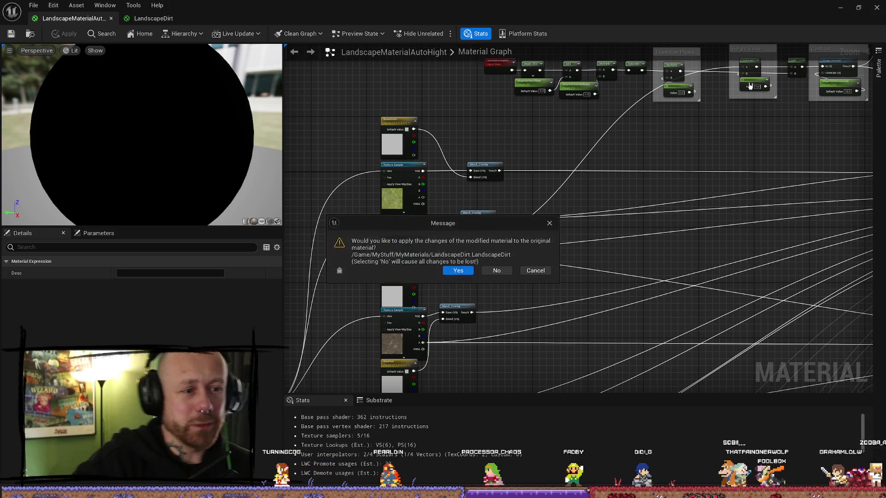
left_click(505, 276)
key("ctrl+space")
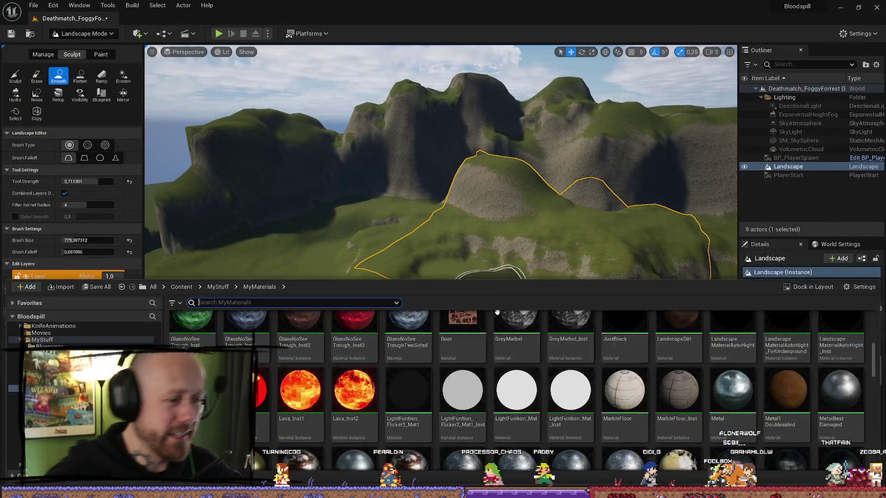
Compare the LandscapeMaterialAutoHight, underground variant and _Inst instance assets in the MyMaterials folder.
scroll(674, 411, "up", 3)
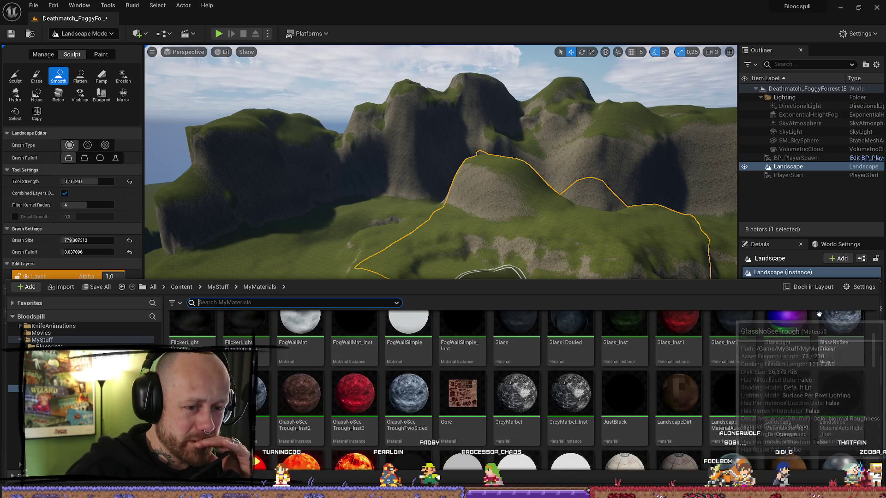
left_click(750, 397)
left_click(787, 396)
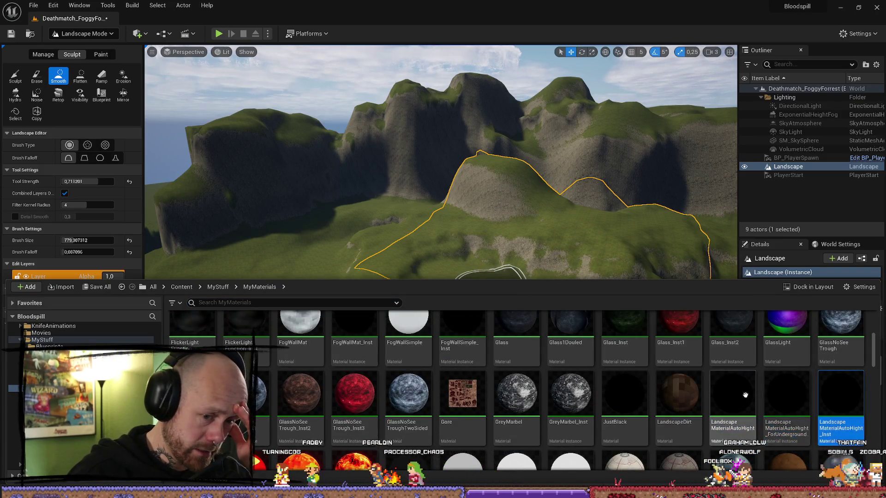
left_click(863, 395)
left_click(748, 396)
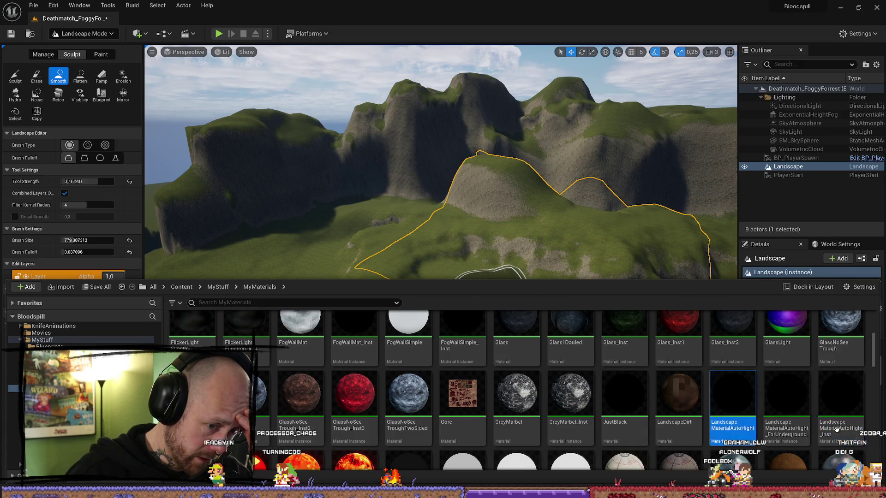
Duplicate LandscapeMaterialAutoHight and rename the copy to LandscapeMaterialAutoHightFixedEdges.
right_click(748, 396)
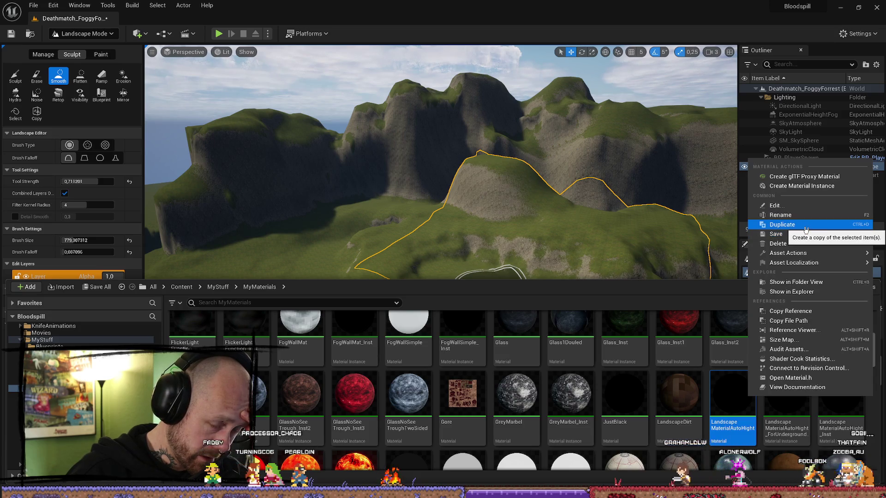
left_click(806, 226)
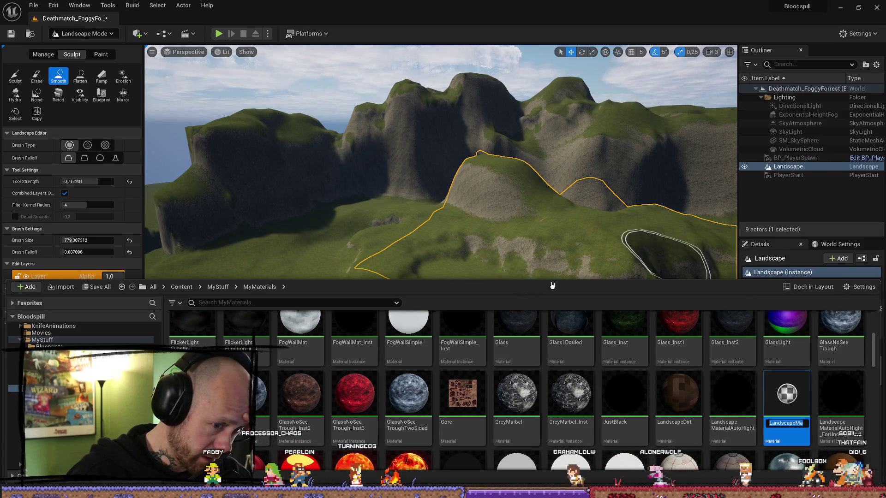
key("BackSpace")
type("Fl")
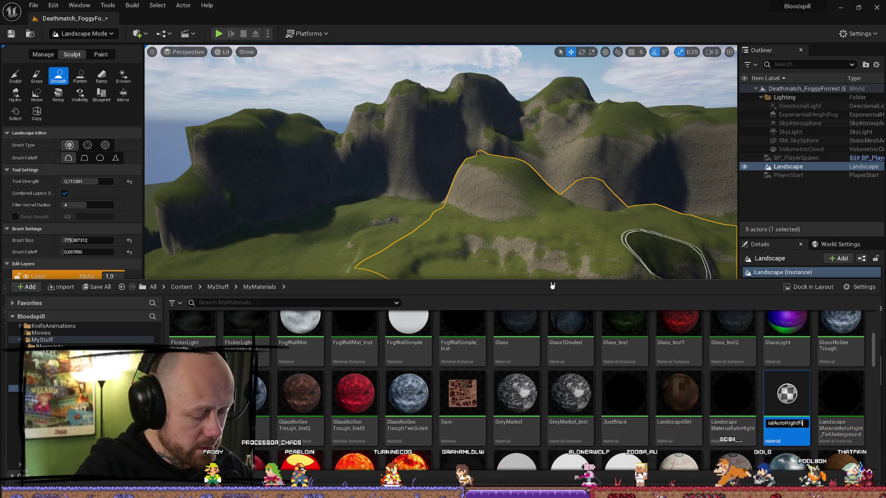
type("dEdges")
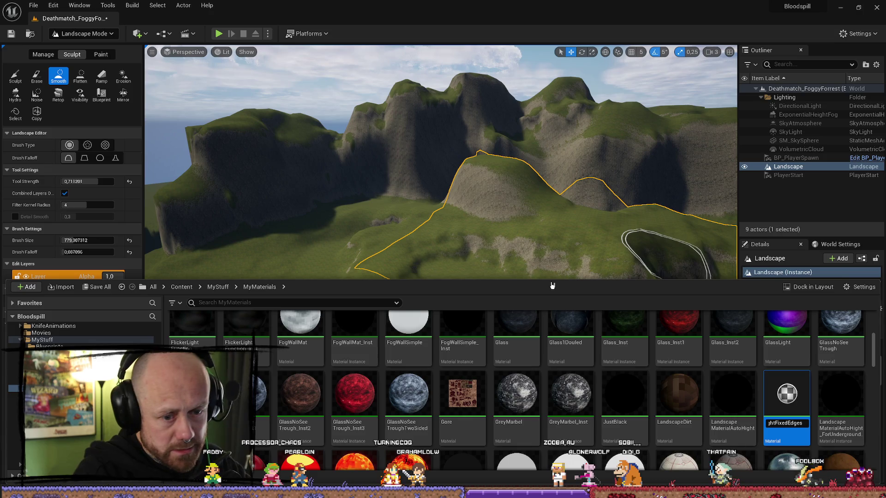
key("Return")
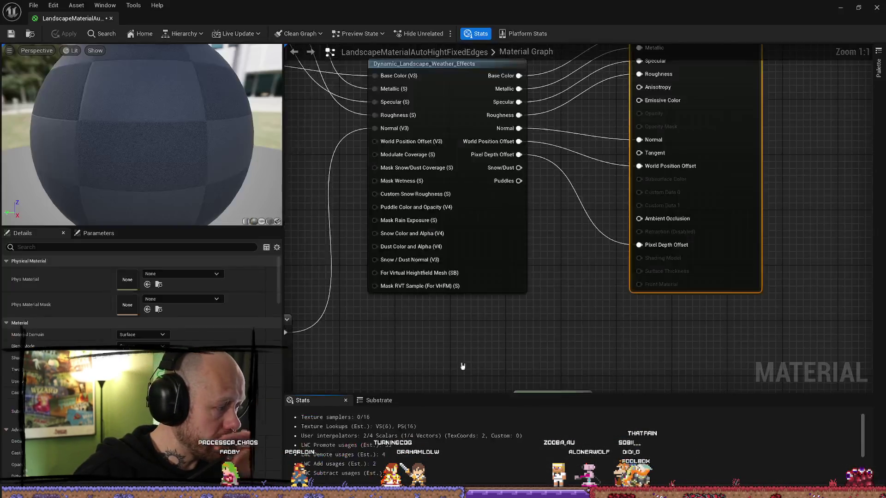
Paste a copy of the rock Texture Sample, try converting it to a parameter, then delete it.
scroll(489, 293, "down", 8)
scroll(589, 253, "up", 5)
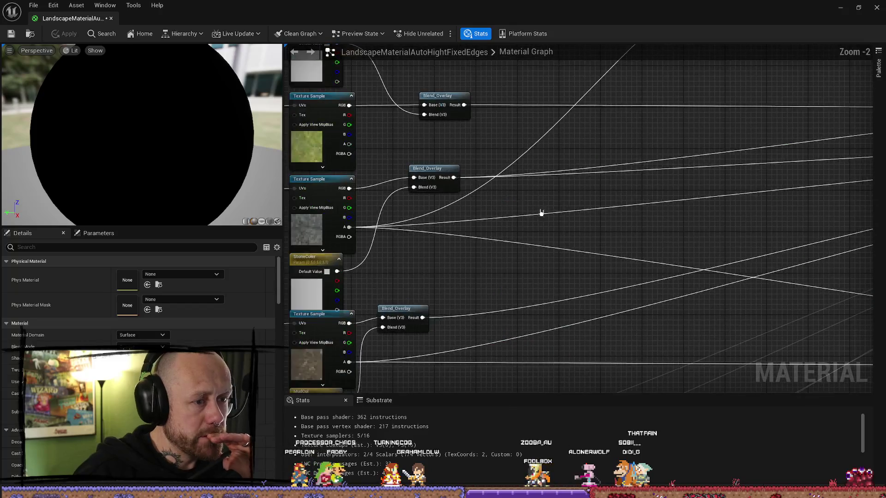
scroll(561, 217, "down", 2)
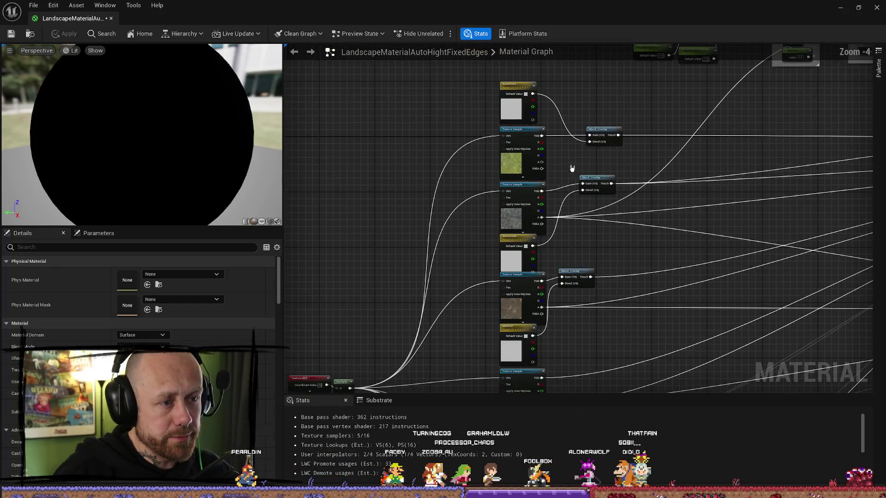
left_click(517, 223)
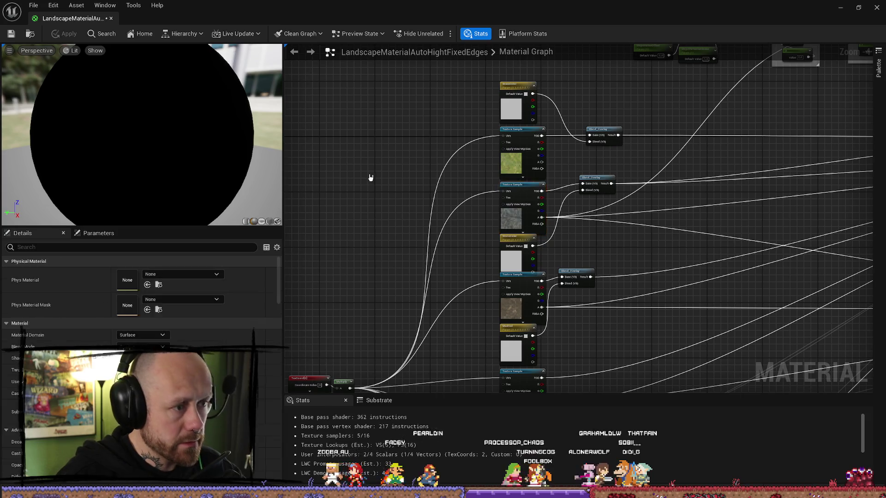
key("ctrl+v")
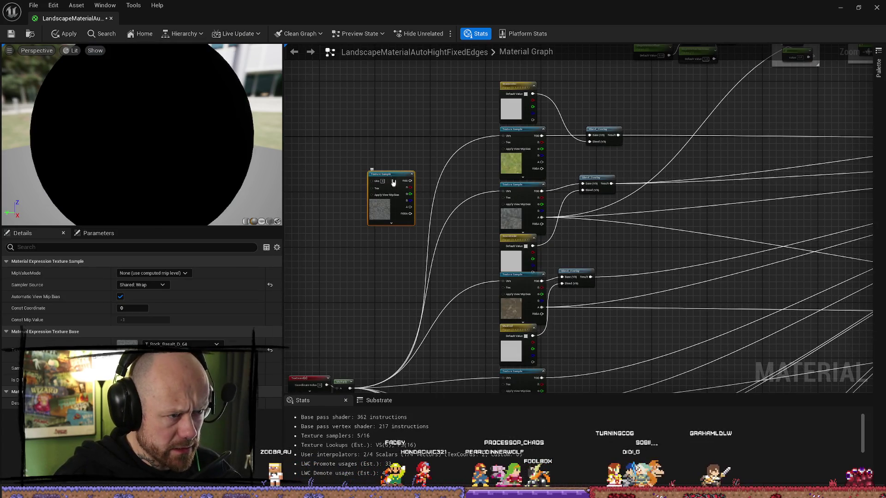
right_click(401, 180)
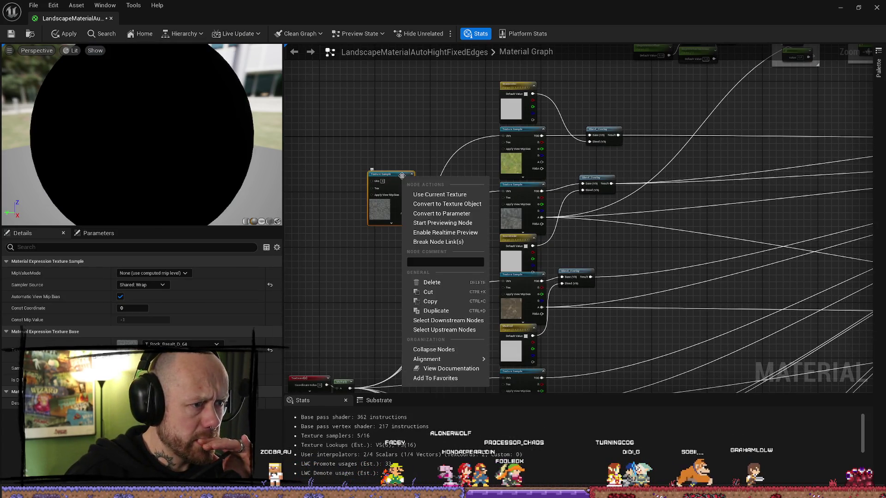
left_click(458, 214)
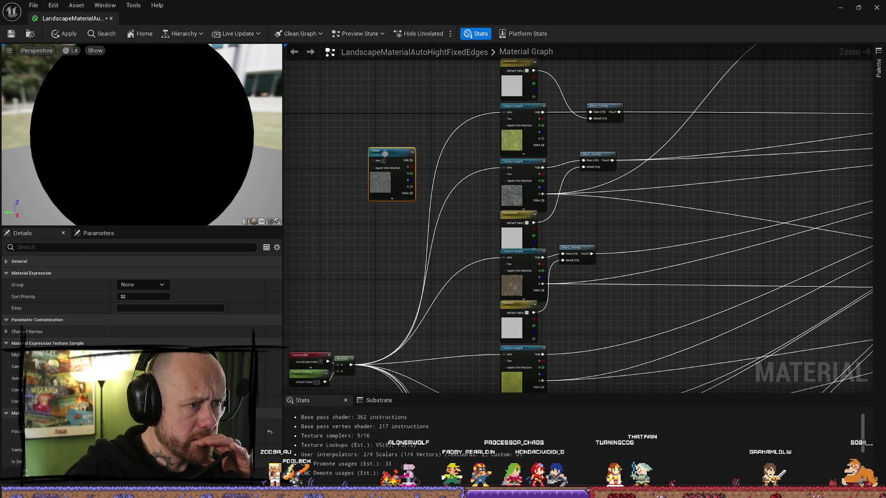
right_click(387, 156)
key("Escape")
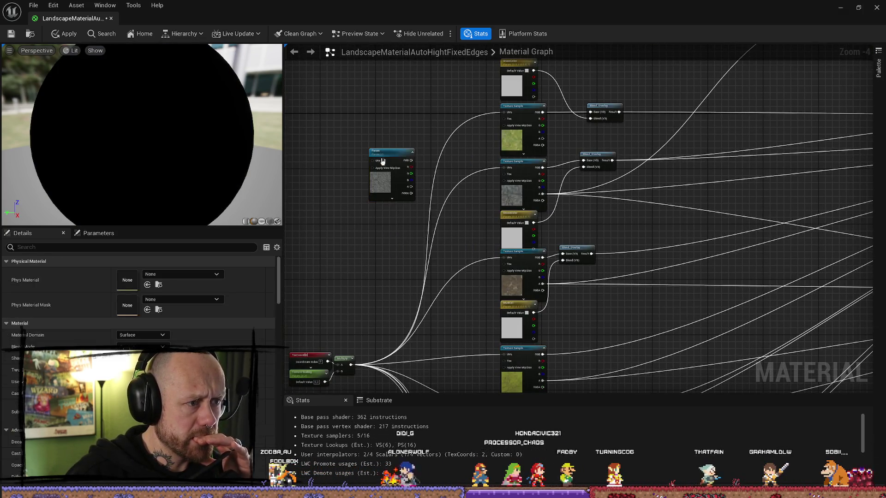
key("Delete")
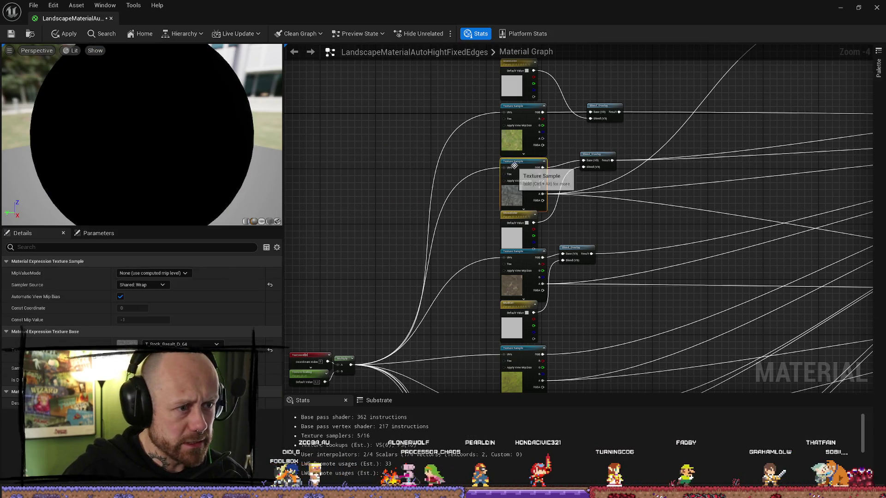
Paste another rock texture copy as a T_Rock_Basalt_D_64 Texture Object and expand its sampler settings.
key("ctrl+v")
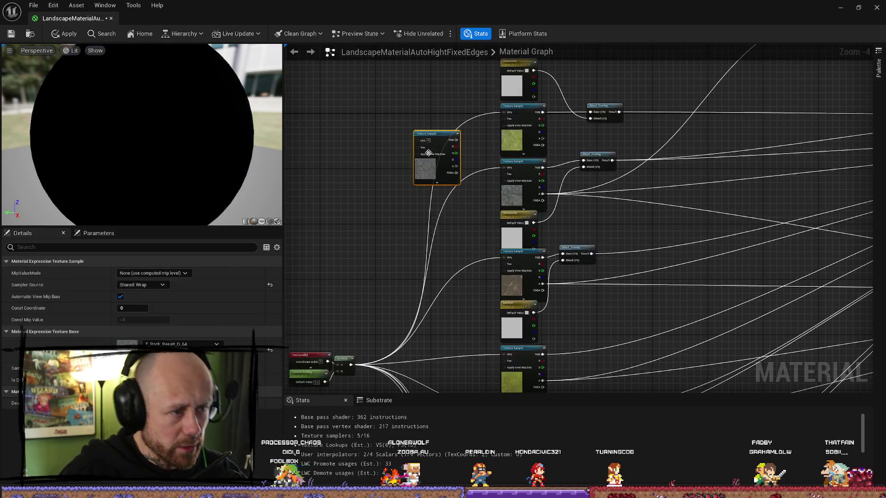
left_click_drag(415, 137, 380, 141)
right_click(402, 138)
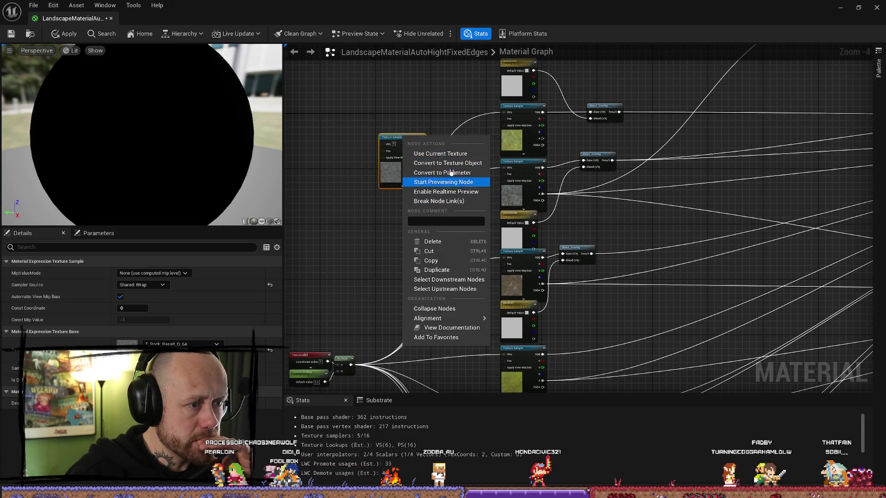
key("Escape")
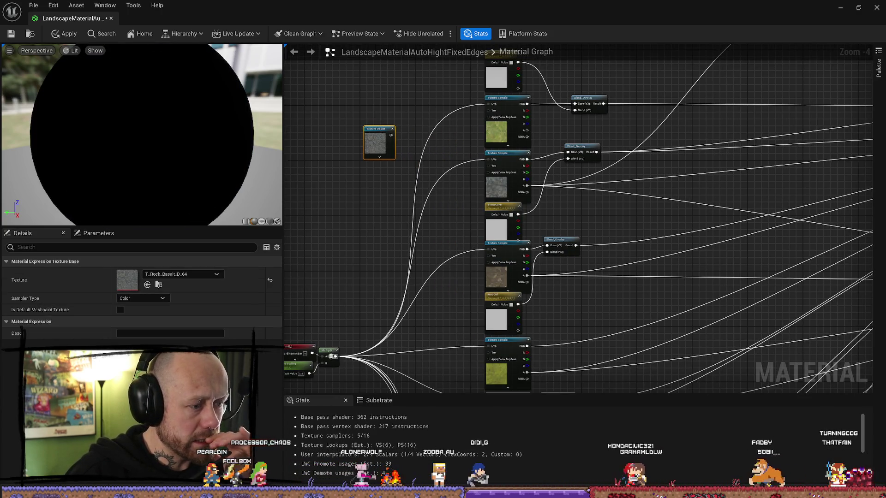
left_click(384, 161)
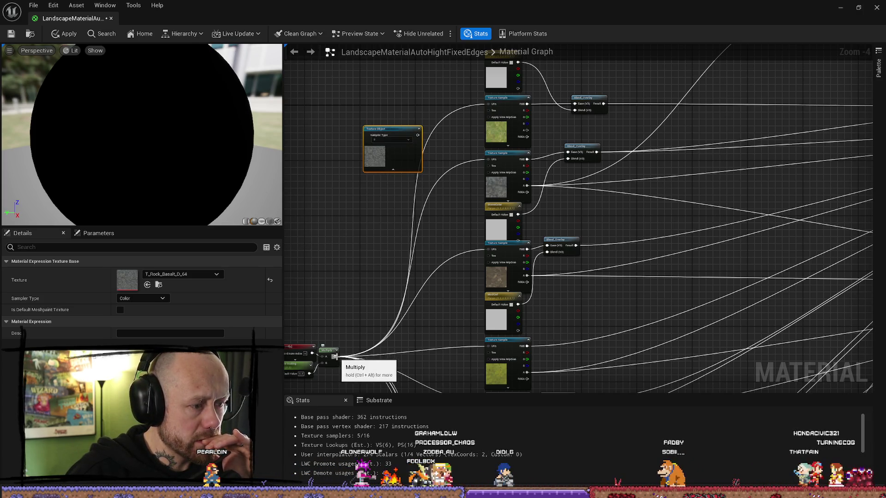
mouse_move(327, 328)
left_mouse_down()
mouse_move(375, 299)
mouse_move(421, 86)
mouse_move(422, 112)
mouse_move(374, 115)
mouse_move(327, 81)
left_mouse_up()
left_click_drag(406, 166, 409, 152)
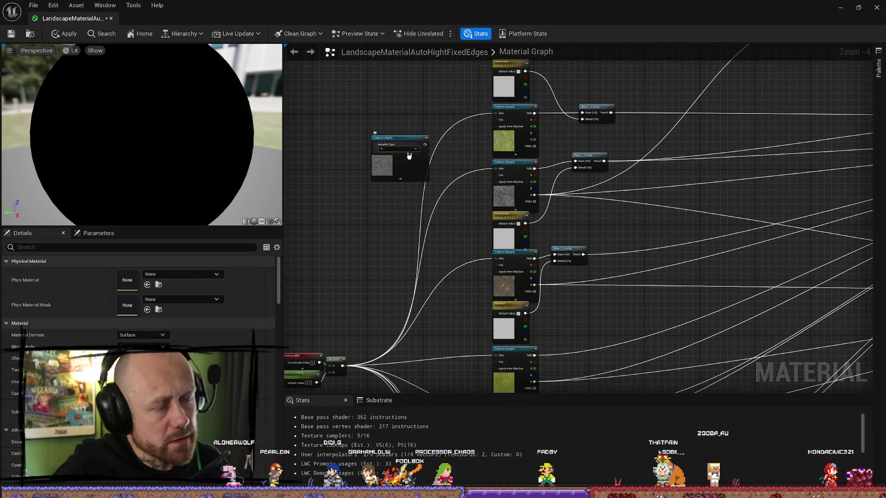
Open LandscapeDirt from the content drawer and inspect its SizeScale parameter.
key("ctrl+space")
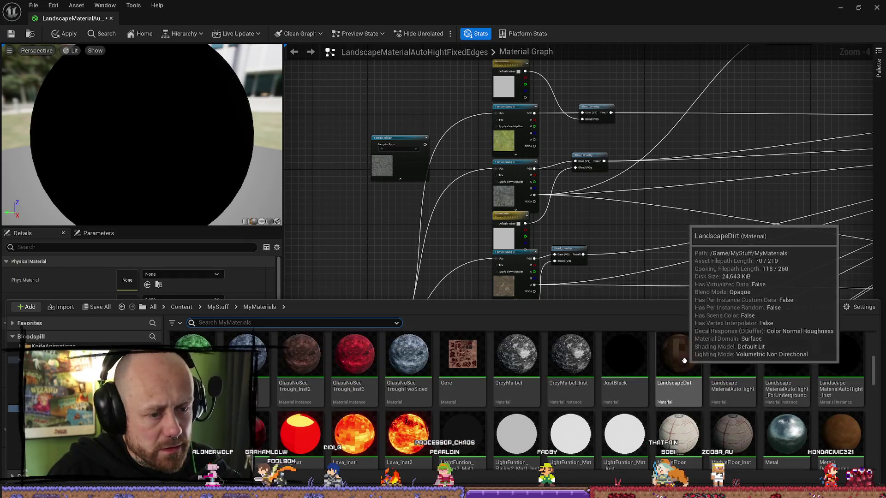
double_click(685, 361)
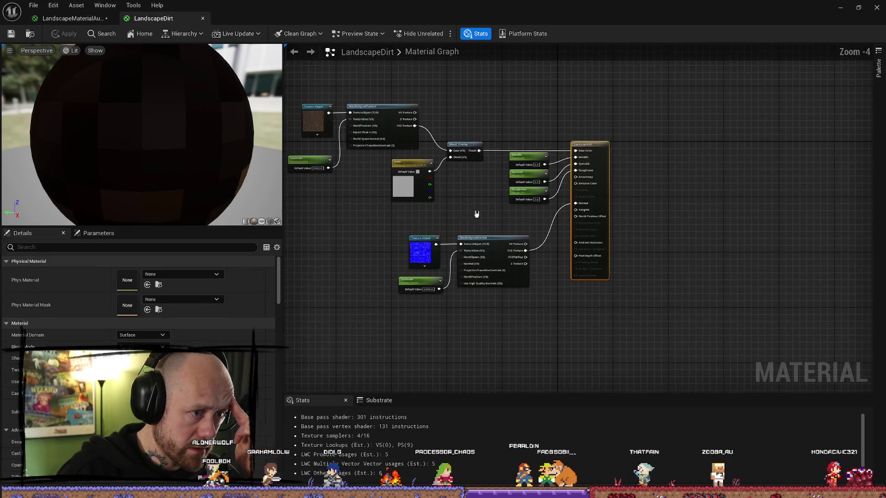
left_click_drag(467, 211, 452, 214)
left_click(381, 191)
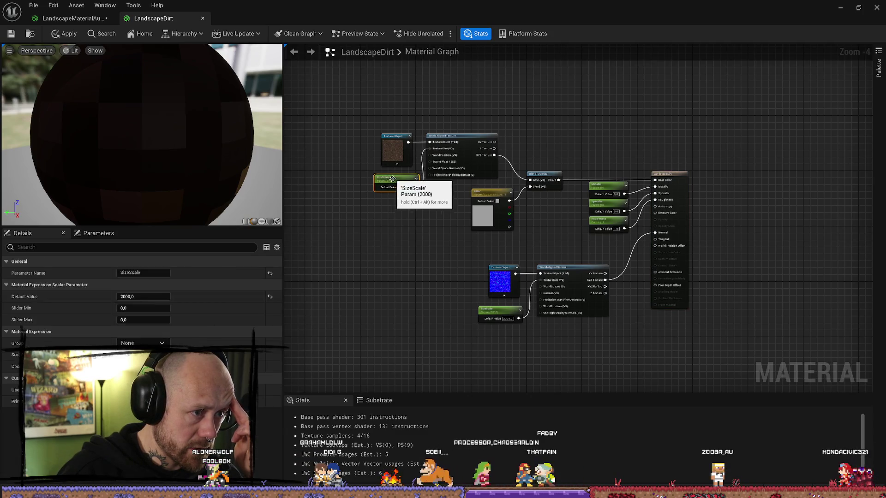
Add a WorldAlignedTexture node, searched as 'worldalign', beside the T_Rock_Basalt_D_64 Texture Object.
scroll(381, 191, "up", 4)
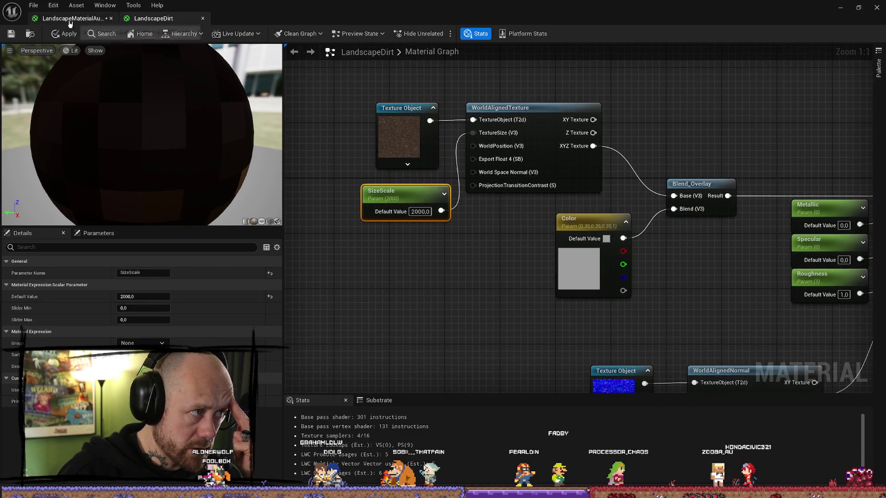
left_click(71, 18)
scroll(411, 290, "up", 3)
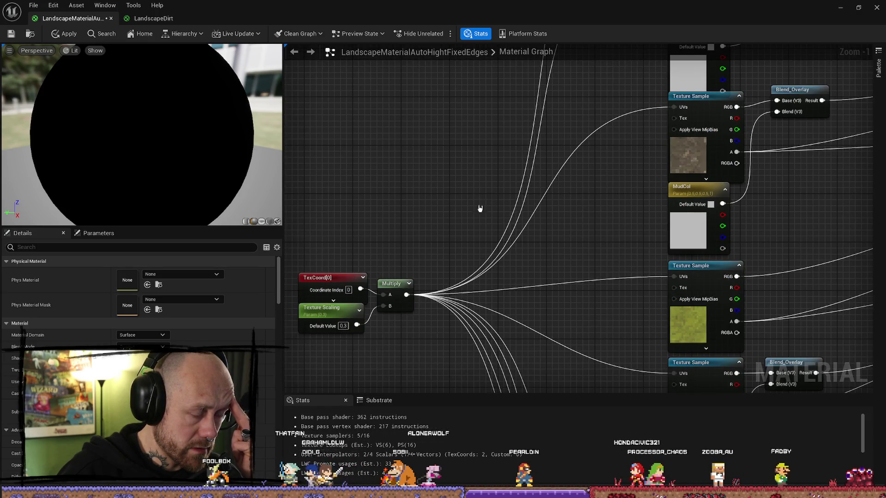
scroll(480, 208, "down", 2)
mouse_move(452, 270)
left_mouse_down()
mouse_move(435, 311)
mouse_move(470, 189)
mouse_move(492, 180)
mouse_move(474, 136)
left_mouse_up()
scroll(443, 259, "down", 1)
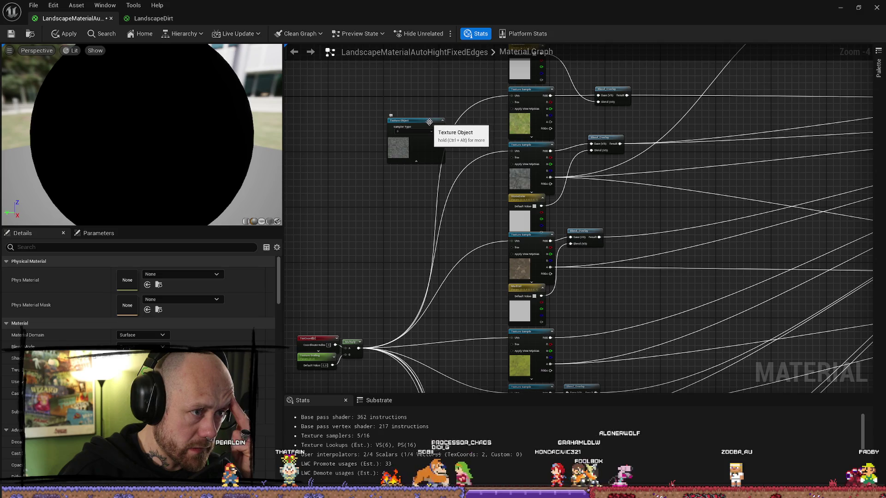
left_click(418, 139)
left_click_drag(463, 109, 494, 148)
right_click(494, 148)
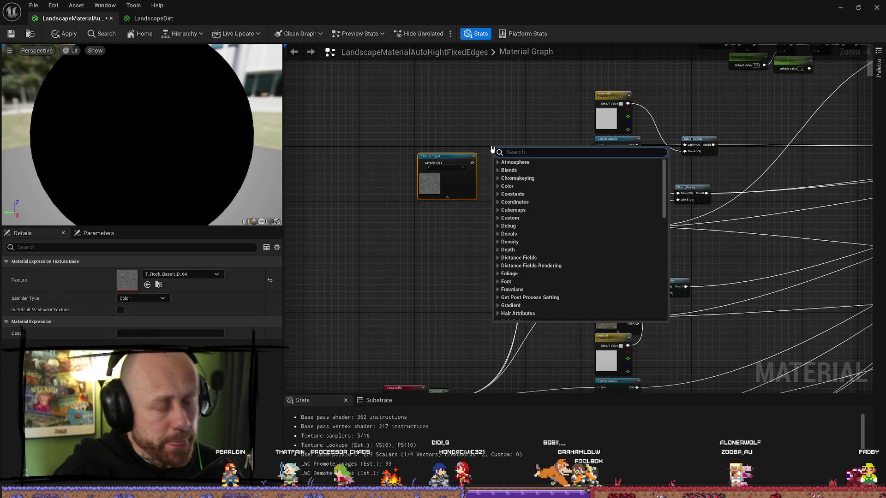
type("world")
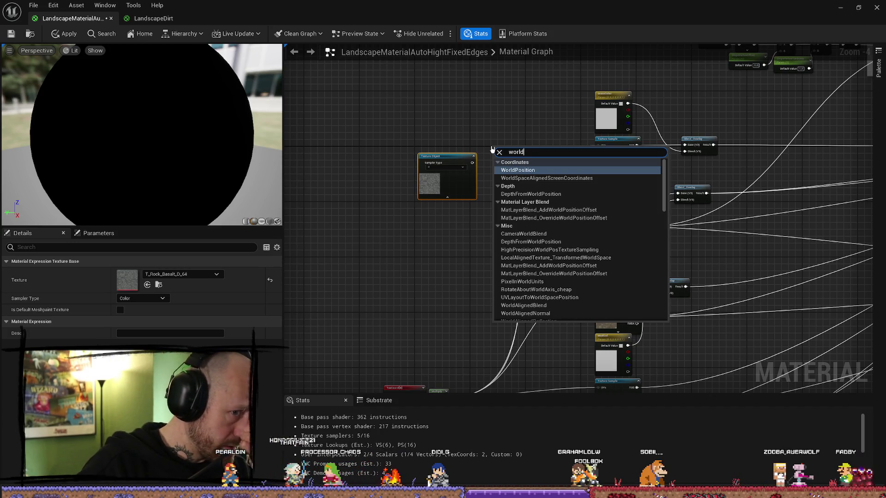
type("align")
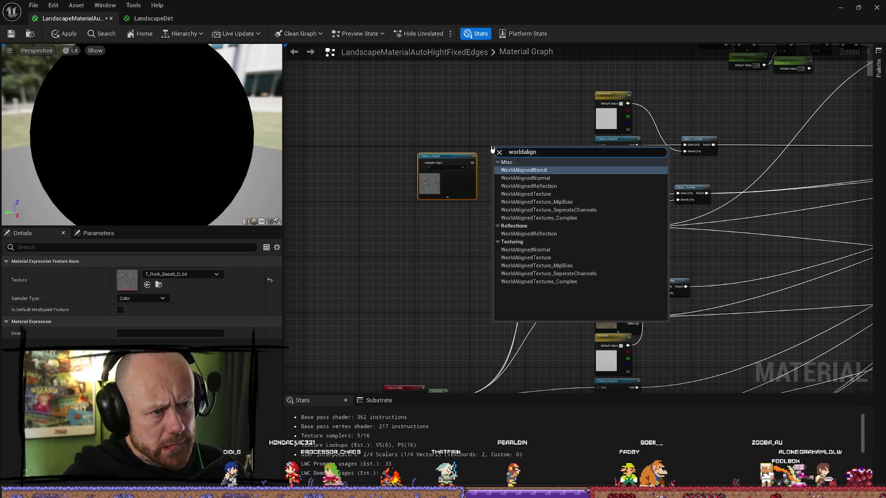
key("Down")
key("Down")
key("Down")
key("Return")
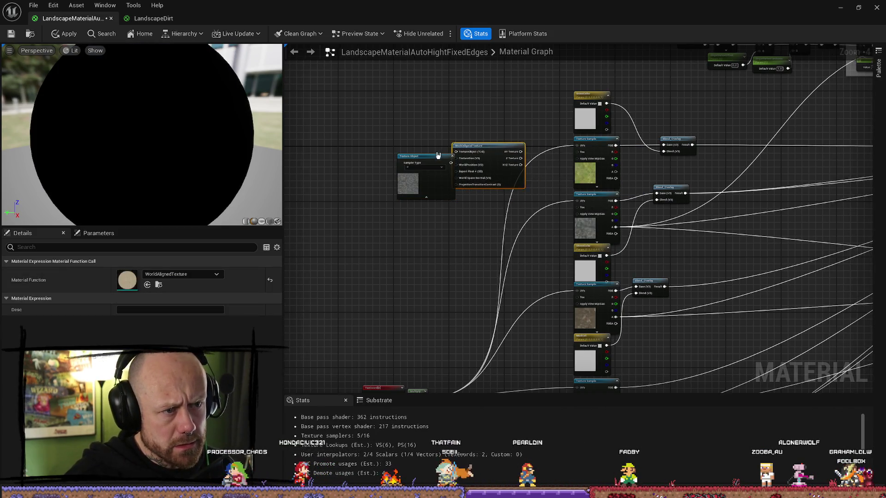
Connect the rock Texture Object to the WorldAlignedTexture node's TextureObject input.
mouse_move(413, 156)
left_mouse_down()
mouse_move(368, 146)
mouse_move(499, 152)
mouse_move(475, 148)
mouse_move(574, 192)
mouse_move(490, 167)
mouse_move(661, 195)
left_mouse_up()
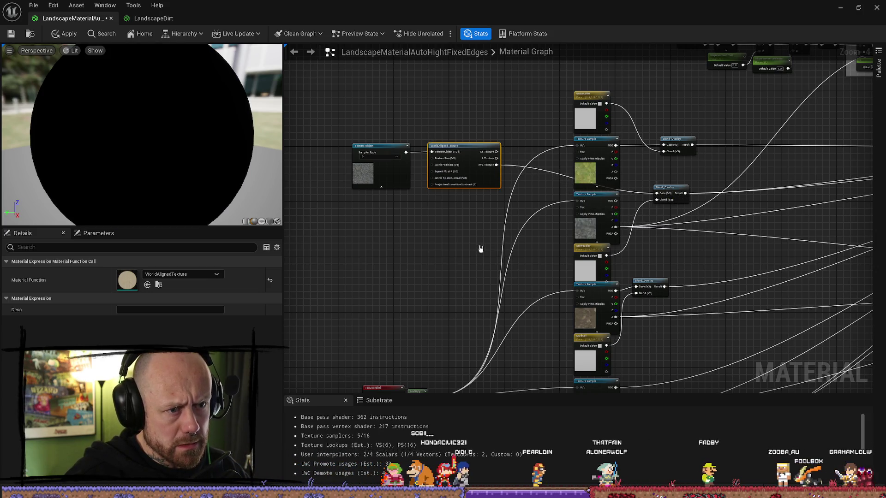
left_click_drag(457, 238, 494, 183)
mouse_move(461, 343)
left_mouse_down()
mouse_move(443, 134)
mouse_move(471, 118)
mouse_move(492, 145)
mouse_move(490, 174)
mouse_move(477, 170)
left_mouse_up()
left_click(502, 159)
scroll(493, 164, "up", 2)
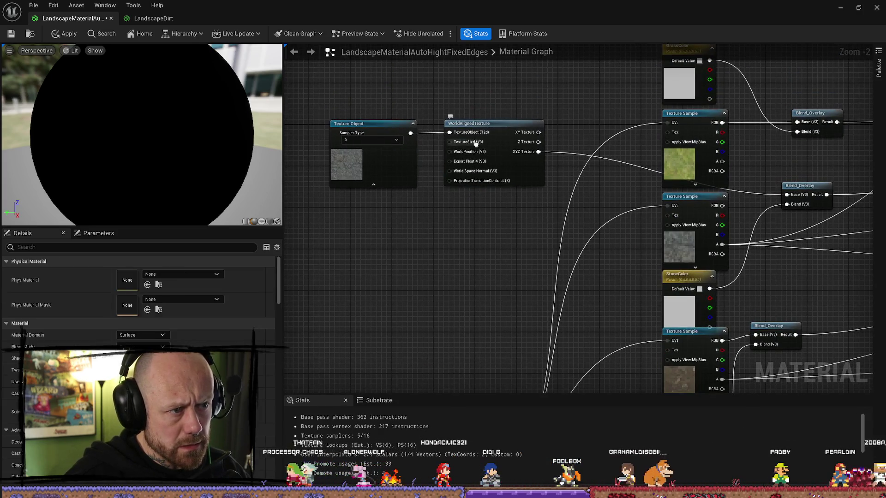
left_click_drag(465, 311, 471, 182)
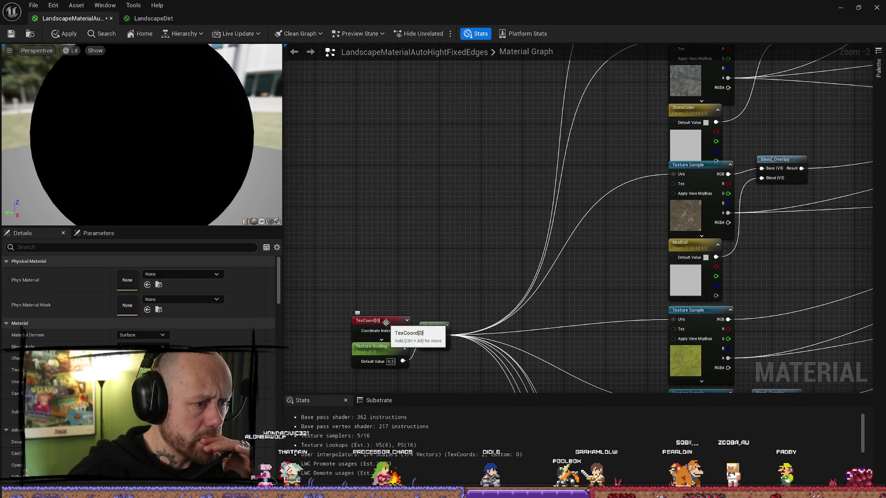
left_click_drag(416, 276, 402, 352)
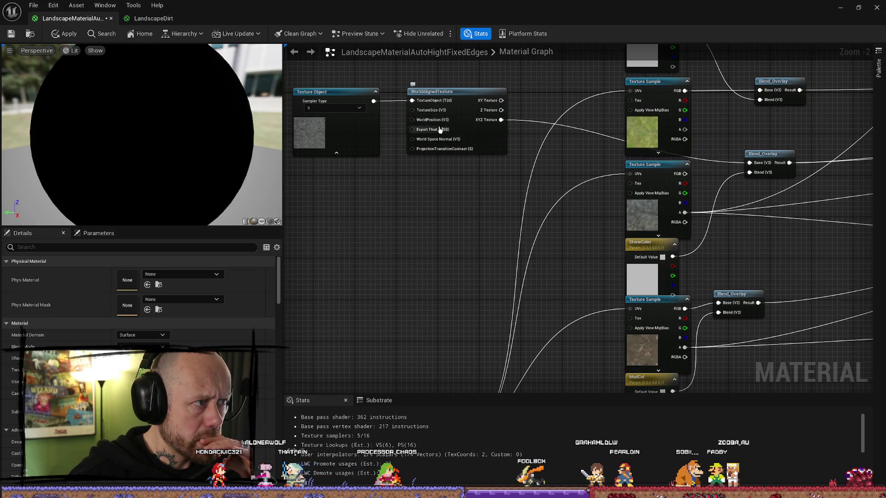
Wire the Texture Scaling parameter into TextureSize and move the Material Editor aside.
left_click(176, 22)
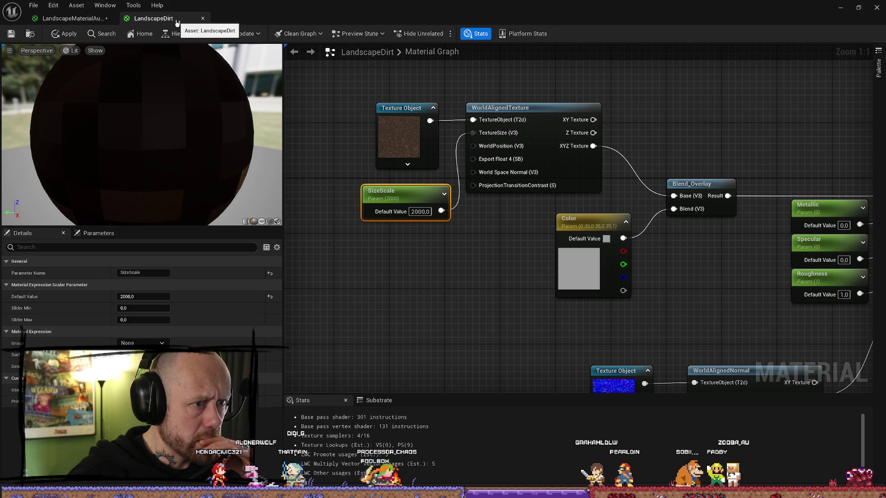
left_click(74, 18)
scroll(369, 250, "down", 2)
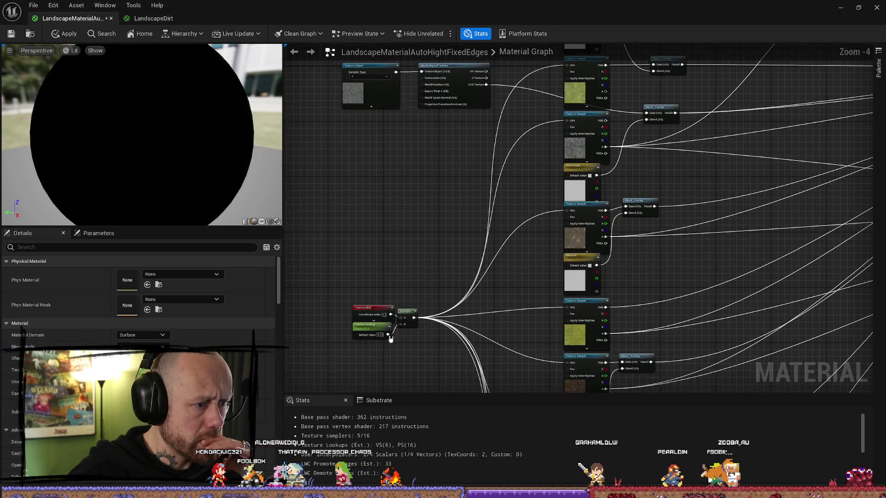
mouse_move(389, 336)
left_mouse_down()
mouse_move(421, 148)
mouse_move(422, 78)
left_mouse_up()
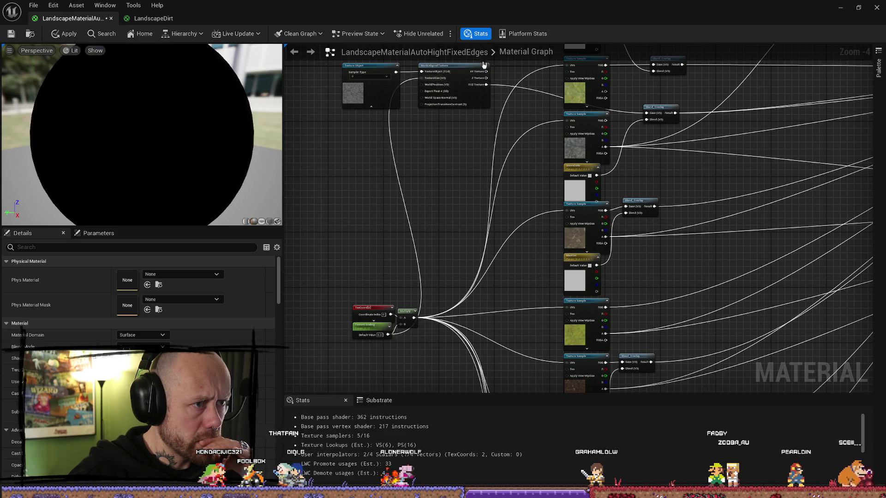
mouse_move(550, 3)
left_mouse_down()
mouse_move(583, 83)
mouse_move(0, 83)
left_mouse_up()
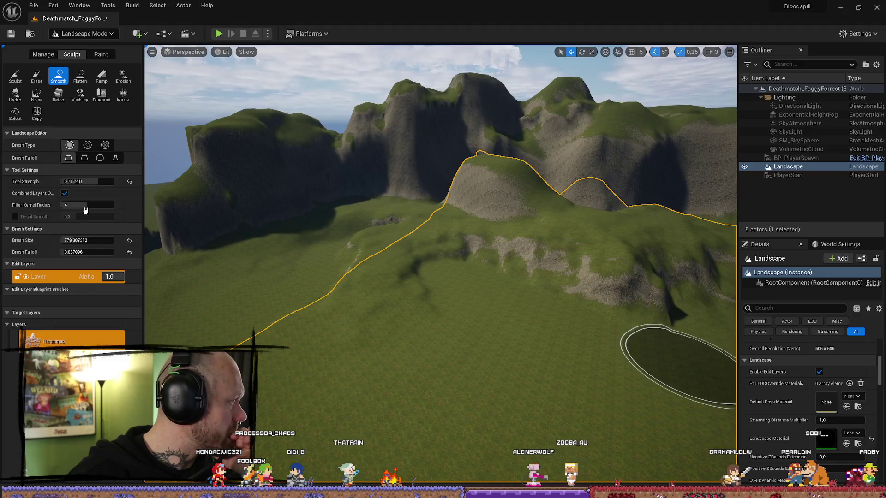
Save the landscape material and select a landscape component.
key("ctrl+s")
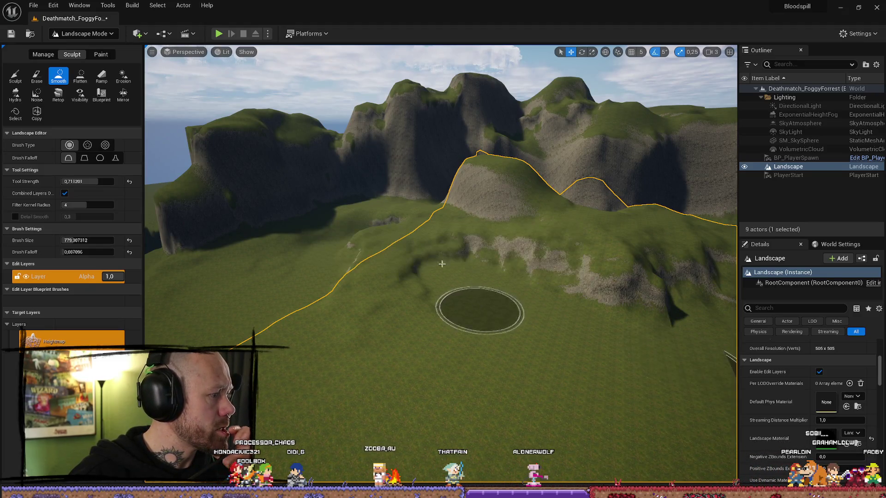
scroll(482, 307, "up", 3)
left_click(42, 56)
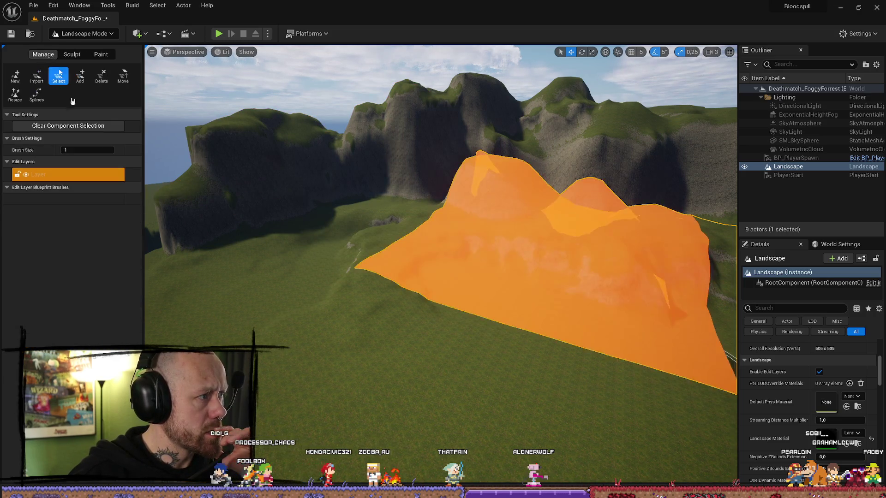
left_click(708, 243)
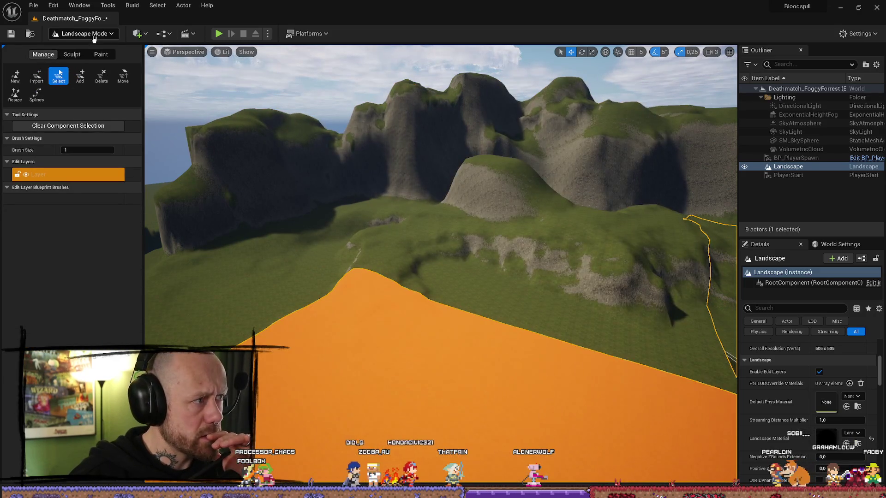
In Selection Mode, set the Landscape Material to the auto-height material.
left_click(93, 36)
left_click(89, 45)
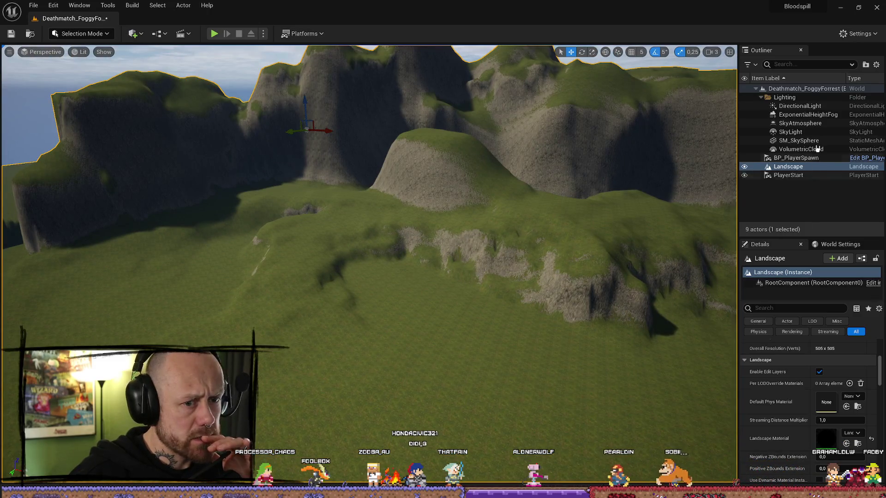
scroll(849, 416, "down", 2)
left_click(857, 393)
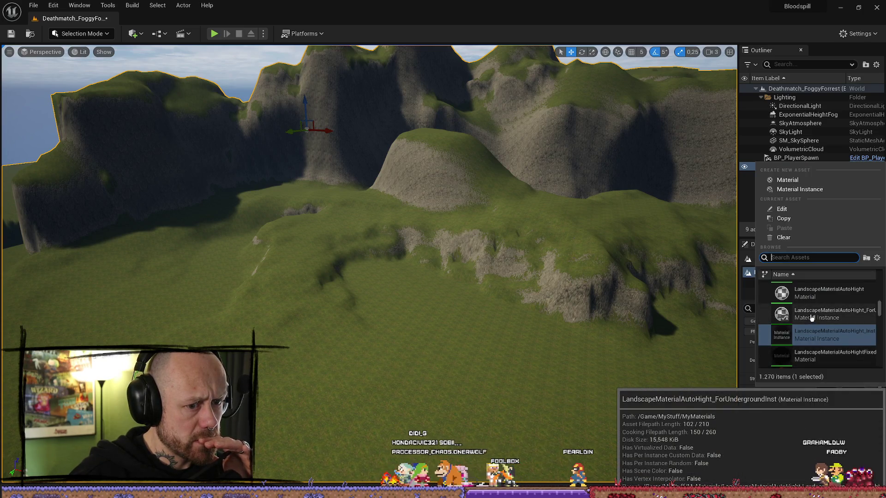
left_click(838, 354)
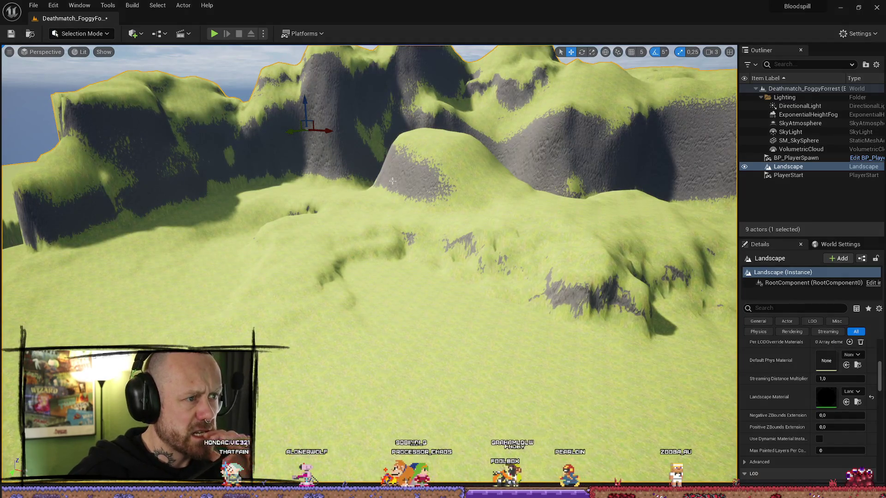
Fly the camera toward the grey cliff and save the current level.
scroll(393, 181, "down", 1)
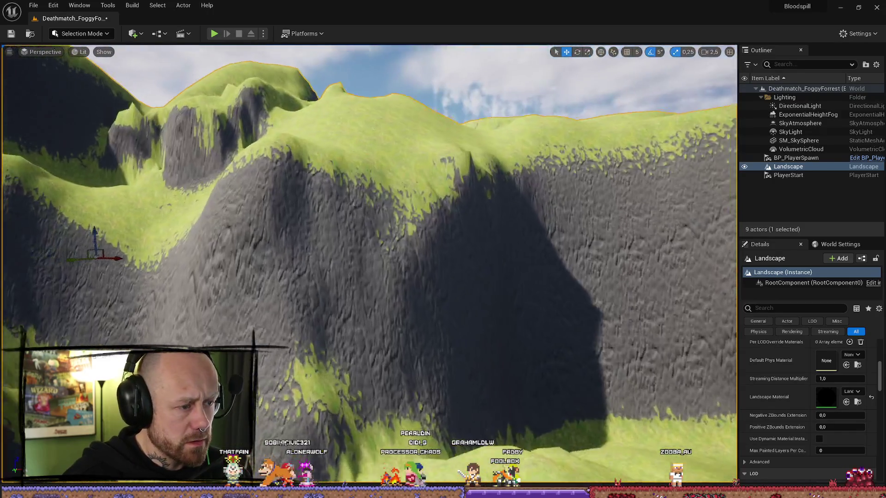
left_click_drag(394, 180, 393, 138)
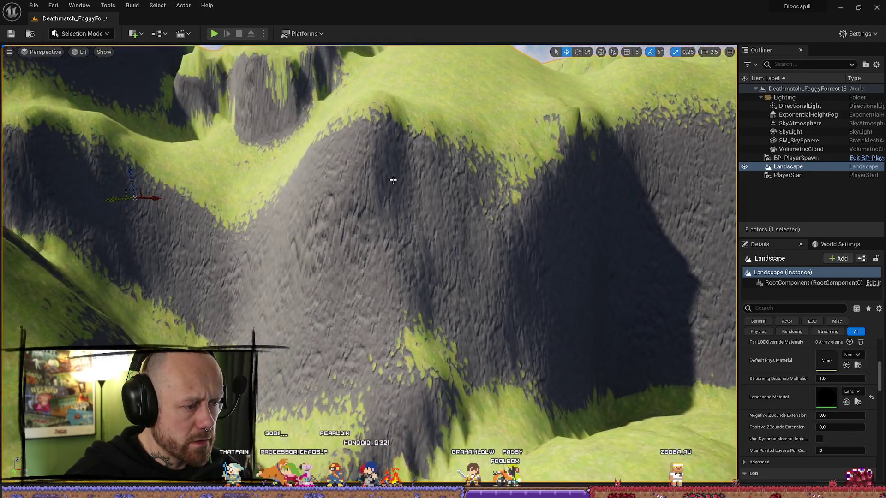
left_click(11, 34)
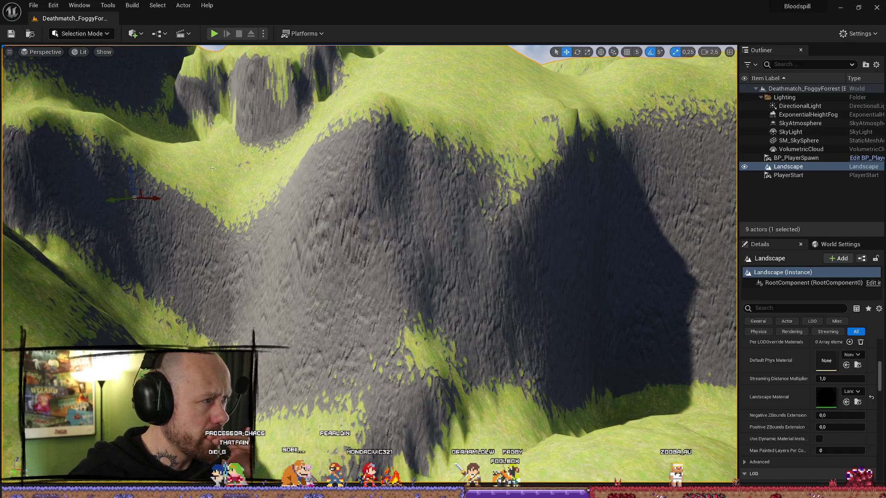
Fly back across the landscape to view the hilltops and hillsides.
scroll(355, 208, "down", 1)
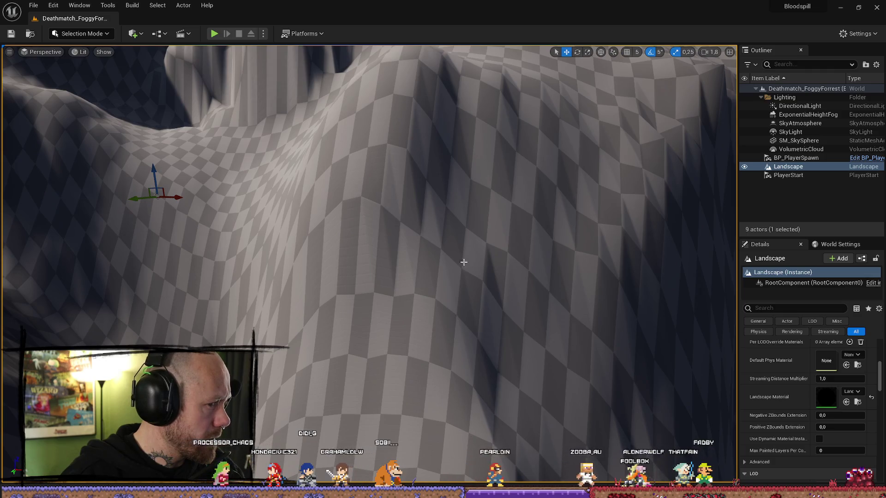
key("Down")
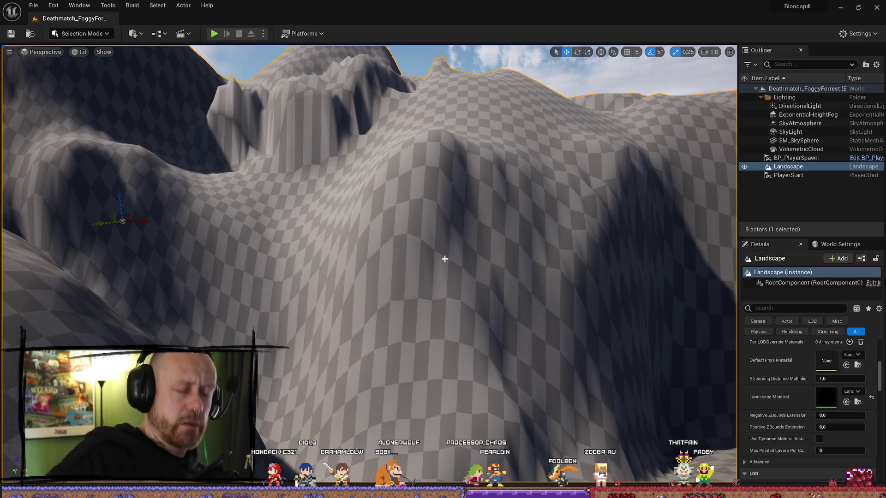
mouse_move(445, 259)
left_mouse_down()
mouse_move(429, 240)
mouse_move(436, 217)
left_mouse_up()
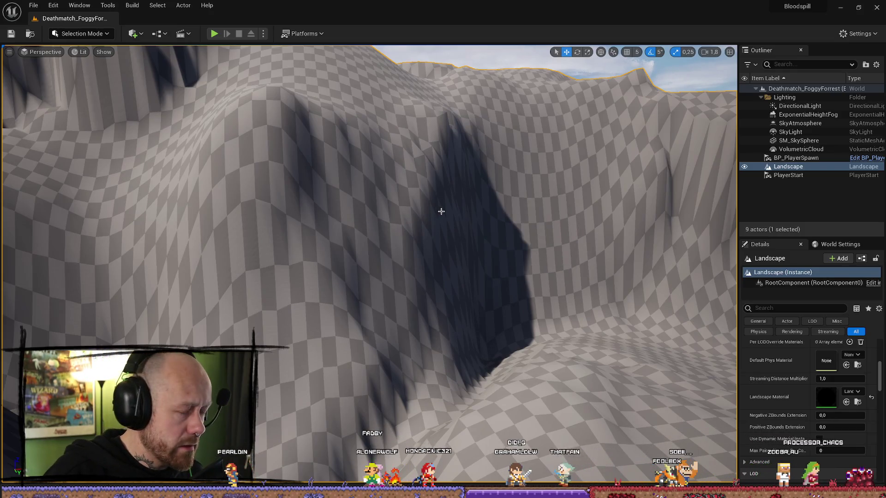
mouse_move(405, 233)
left_mouse_down()
mouse_move(397, 205)
mouse_move(359, 218)
left_mouse_up()
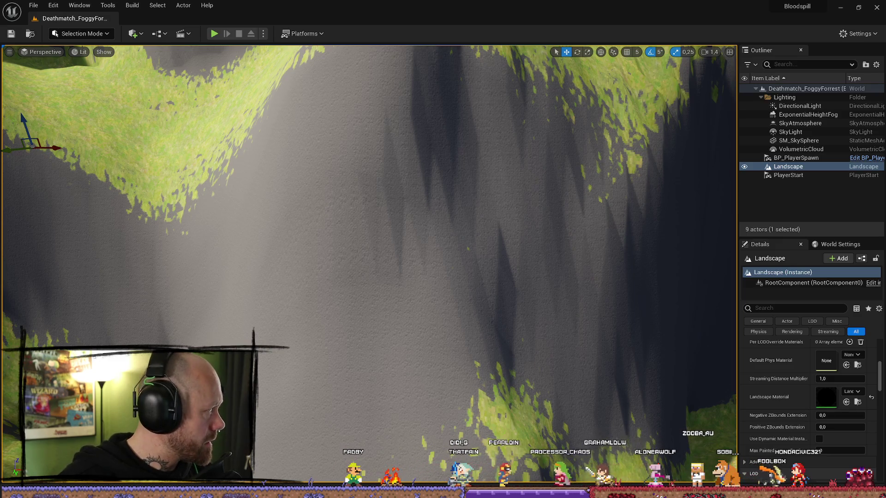
Save with Ctrl+S around a fly-through of the plain and cliffs, then switch to the Material Editor.
key("ctrl+s")
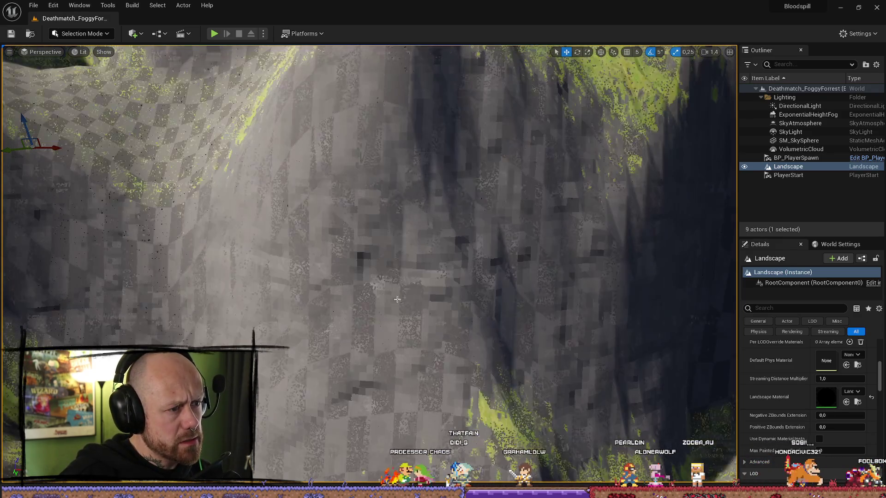
left_click_drag(432, 261, 433, 261)
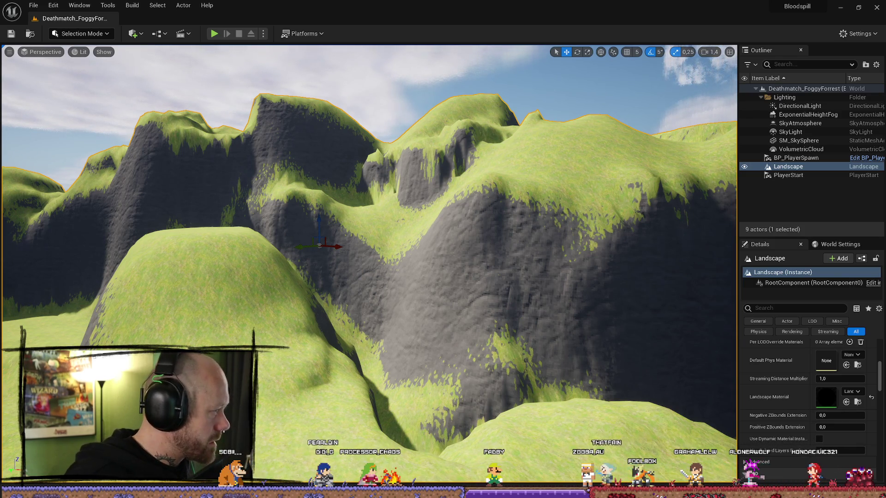
key("ctrl+s")
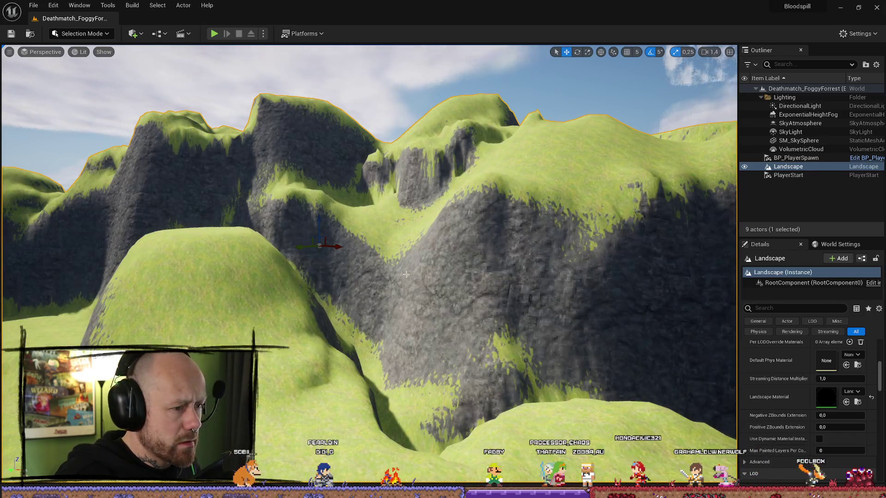
left_click_drag(381, 235, 387, 234)
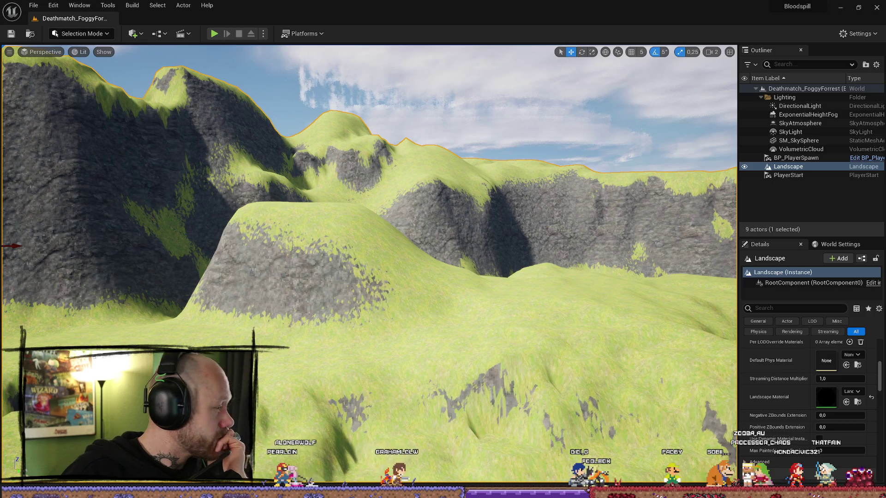
key("alt+Tab")
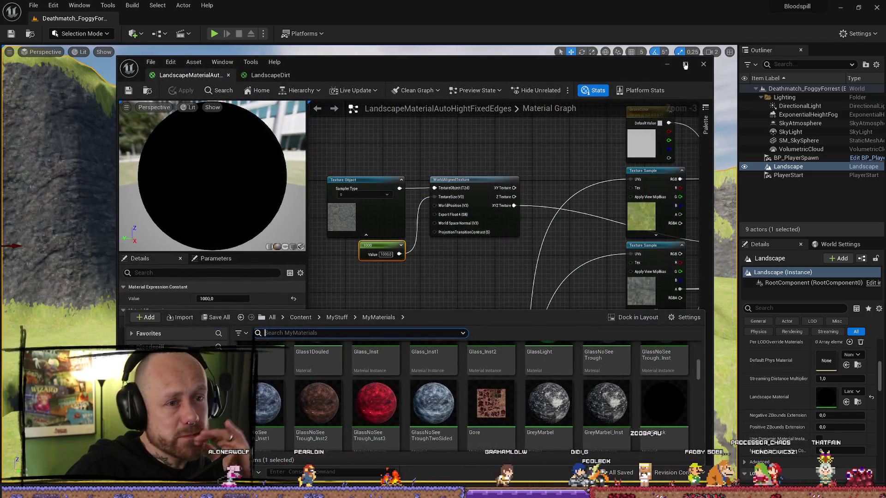
Create a material instance from LandscapeMaterialAutoHight in the Content Drawer and open it.
left_click(685, 65)
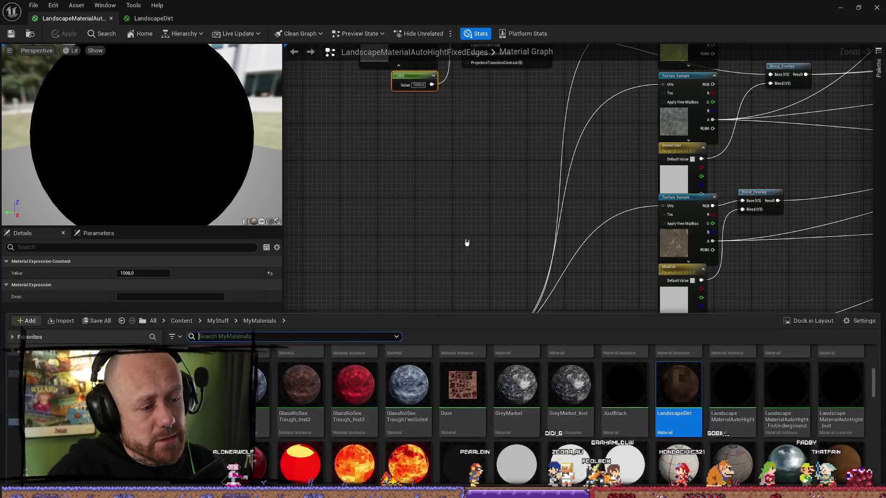
scroll(700, 393, "down", 3)
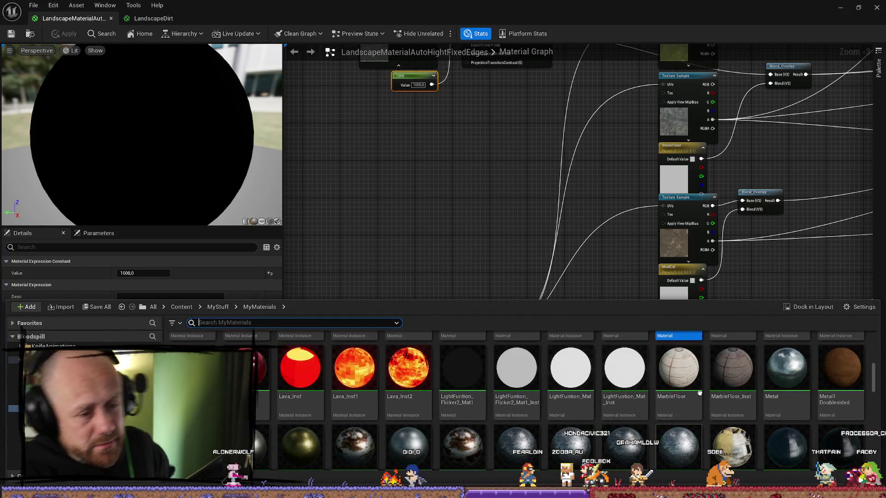
scroll(699, 394, "up", 2)
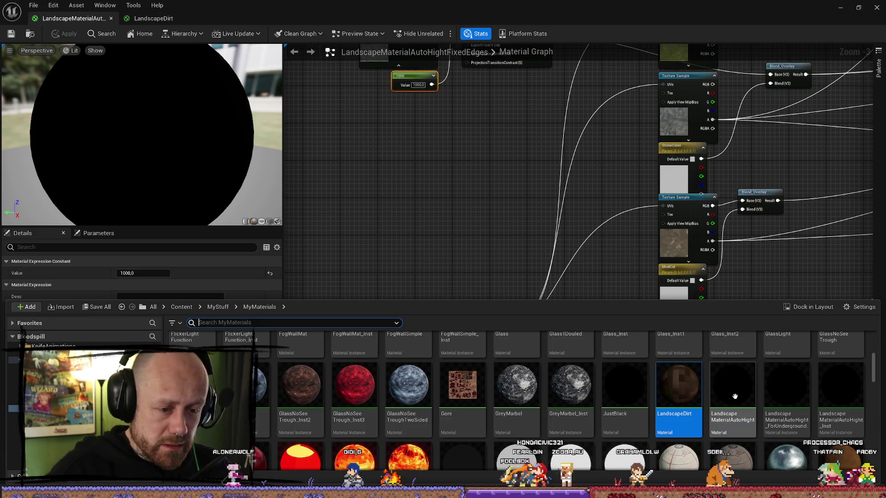
left_click(724, 378)
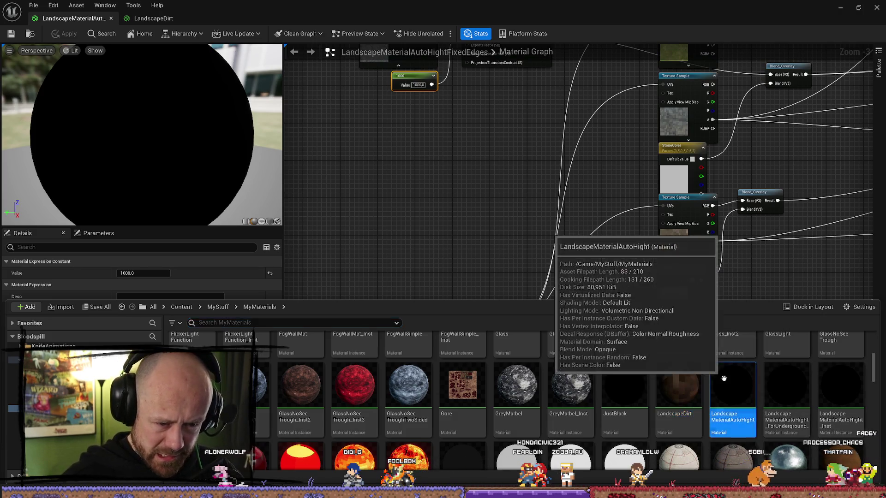
scroll(724, 378, "down", 2)
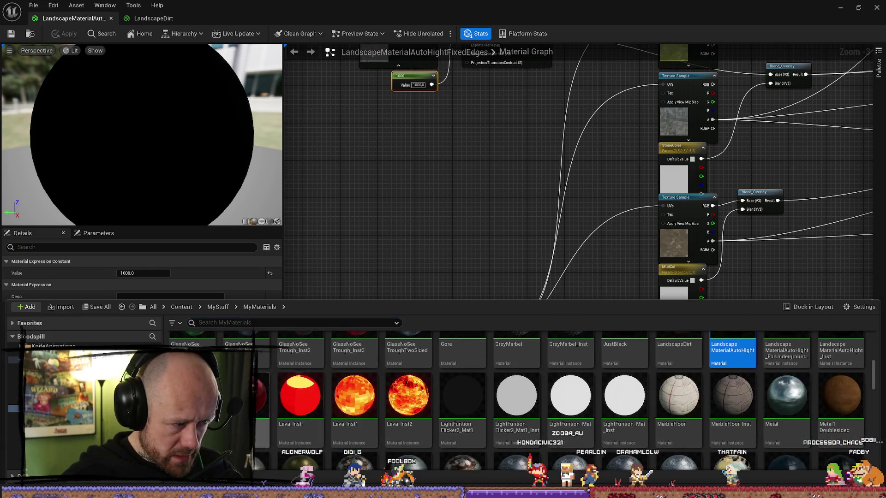
right_click(205, 398)
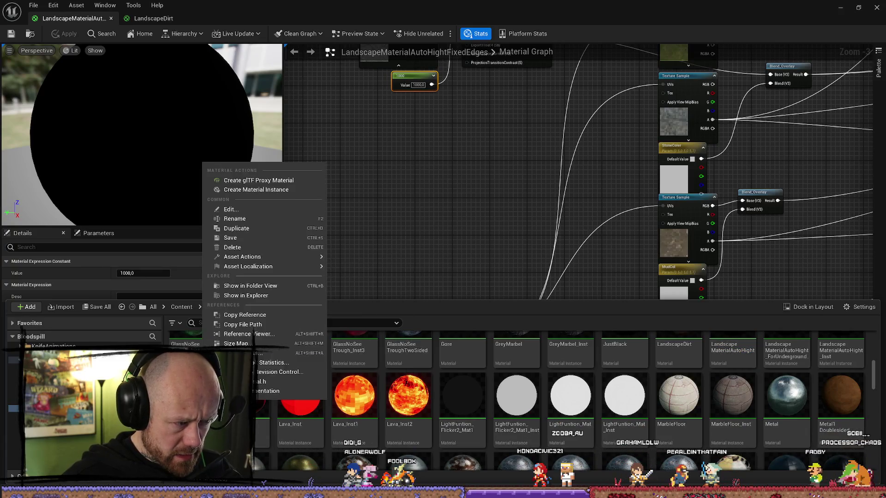
left_click(266, 189)
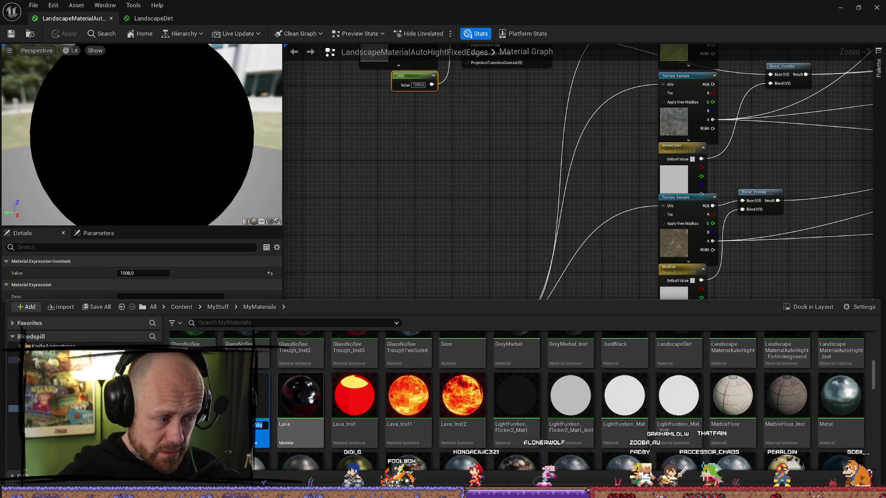
double_click(261, 416)
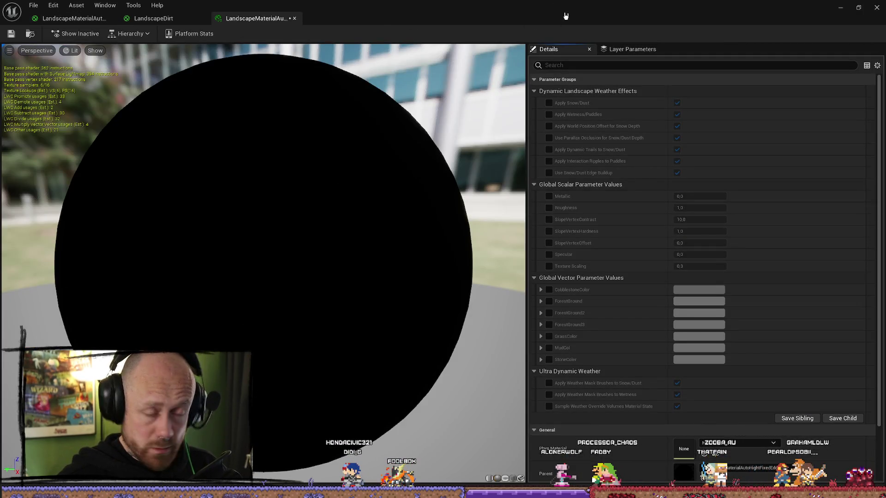
Compare the new instance's parameters with the older LandscapeMaterialAutoHight_Inst, then close the old one.
mouse_move(566, 18)
left_mouse_down()
mouse_move(496, 75)
mouse_move(1, 74)
left_mouse_up()
mouse_move(69, 71)
left_mouse_down()
mouse_move(462, 87)
mouse_move(464, 2)
left_mouse_up()
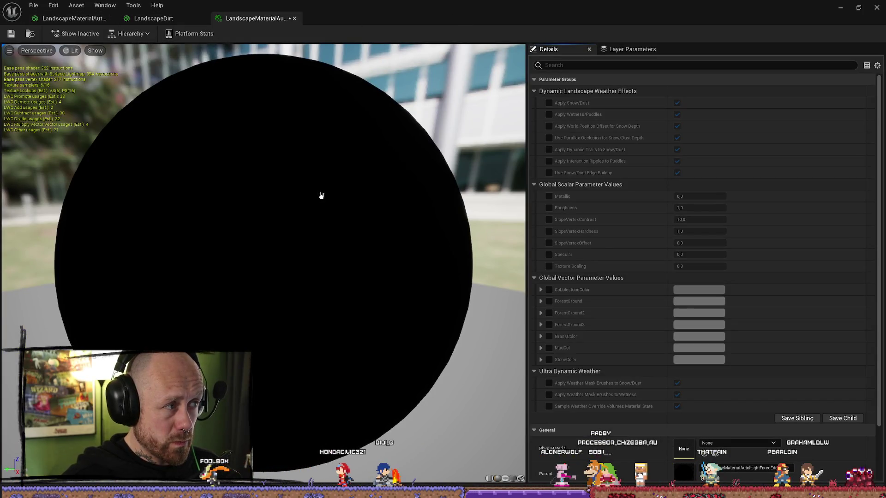
left_click(79, 18)
key("ctrl+space")
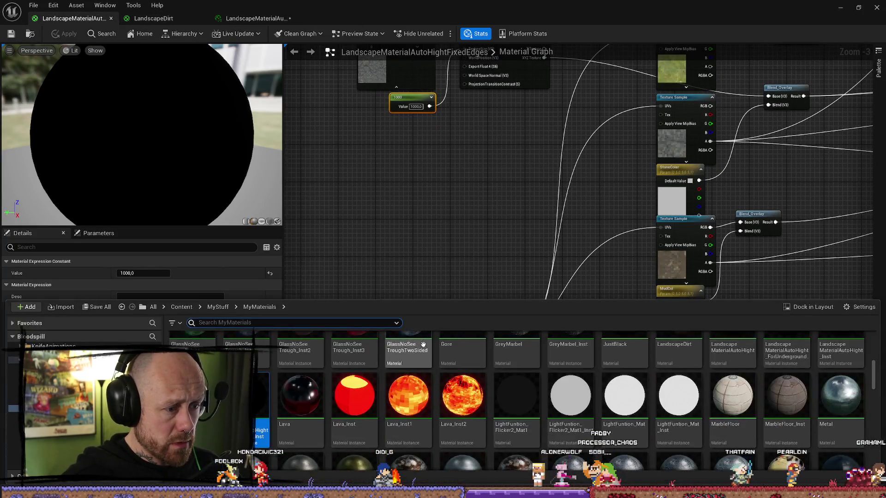
scroll(854, 358, "up", 2)
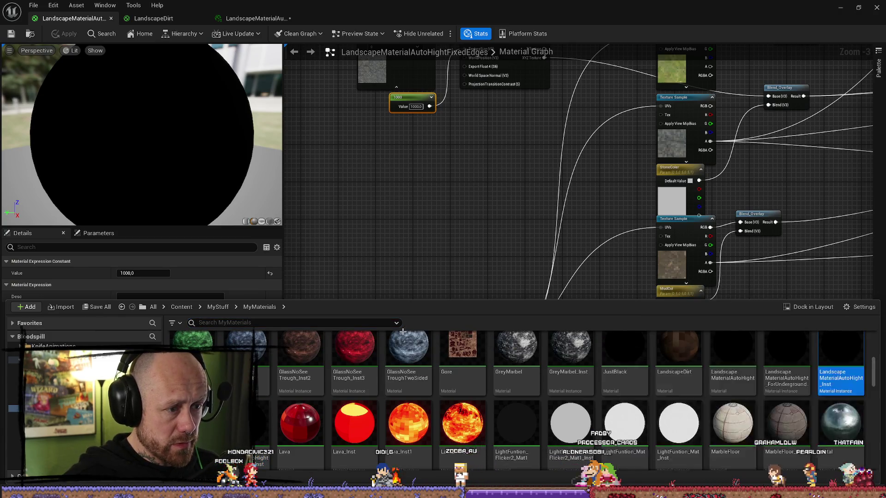
double_click(853, 356)
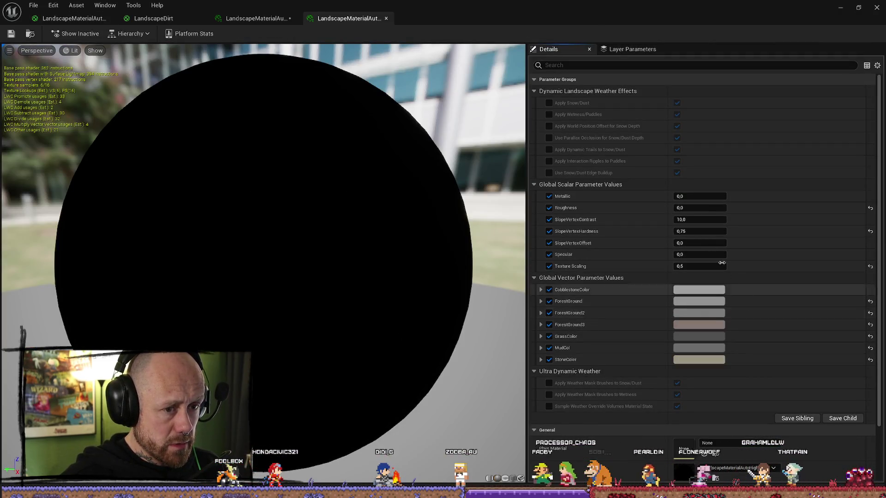
left_click(255, 18)
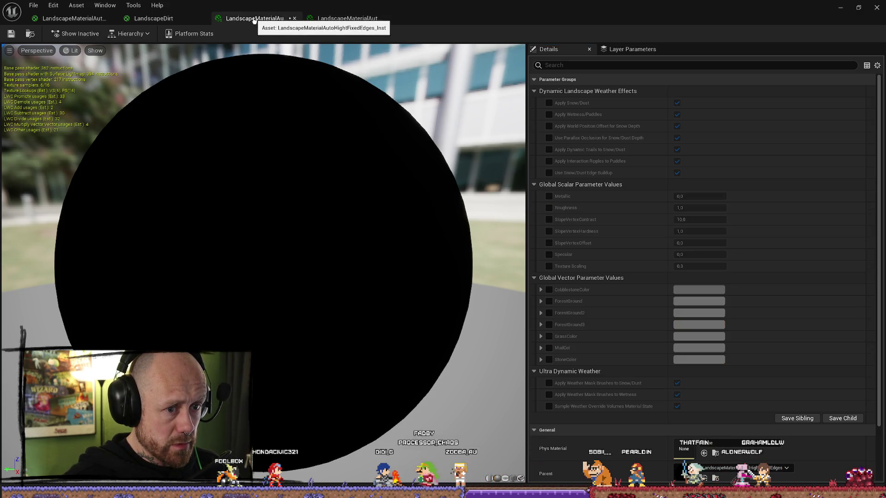
left_click(333, 18)
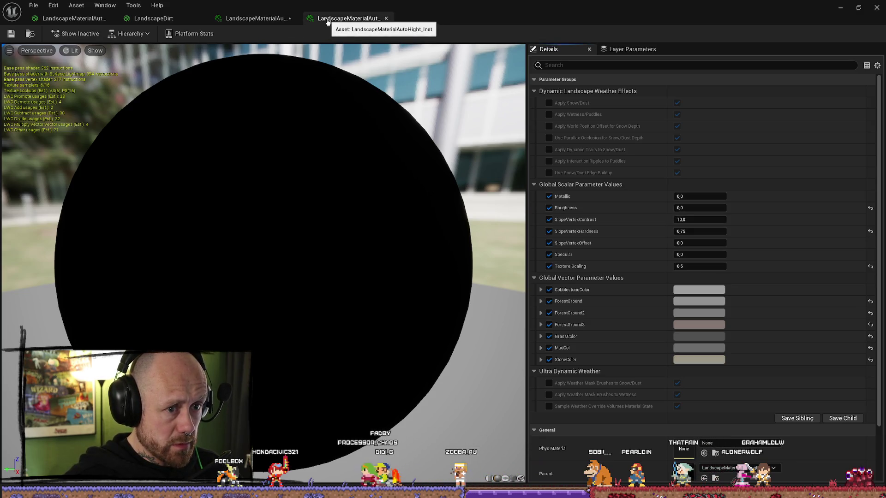
left_click(274, 20)
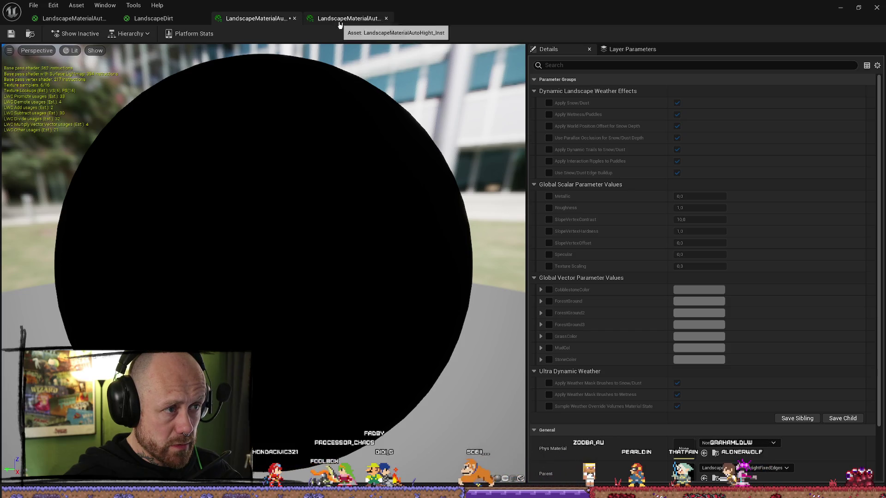
left_click(344, 20)
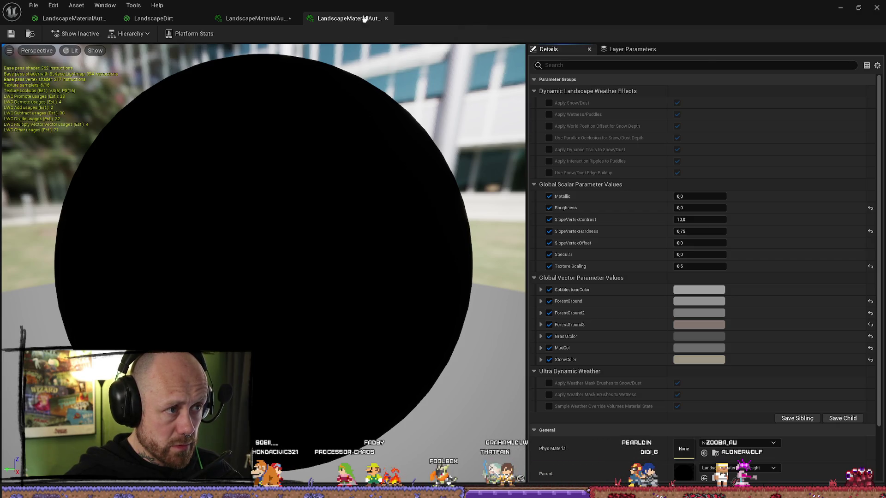
left_click(387, 19)
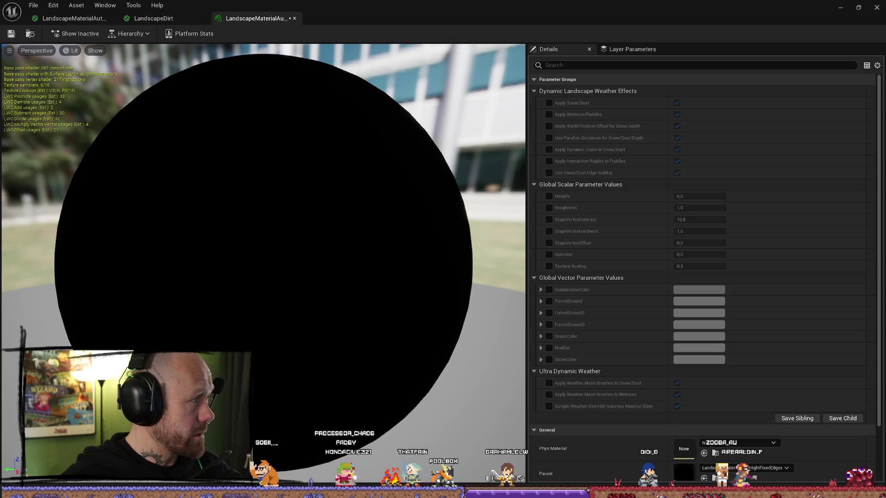
Enable overrides for every scalar parameter and every colour parameter, from Metallic through StoneColor.
left_click(549, 197)
left_click(550, 208)
left_click(550, 219)
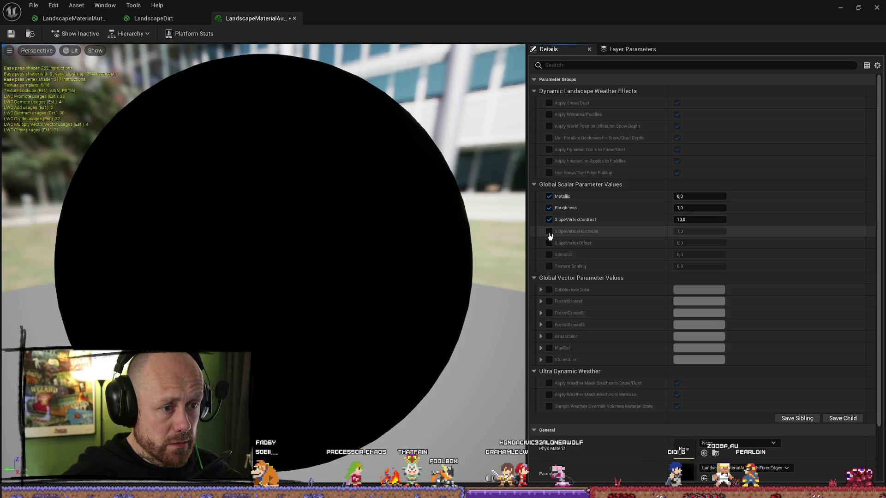
left_click(549, 231)
left_click(549, 243)
left_click(549, 255)
left_click(549, 267)
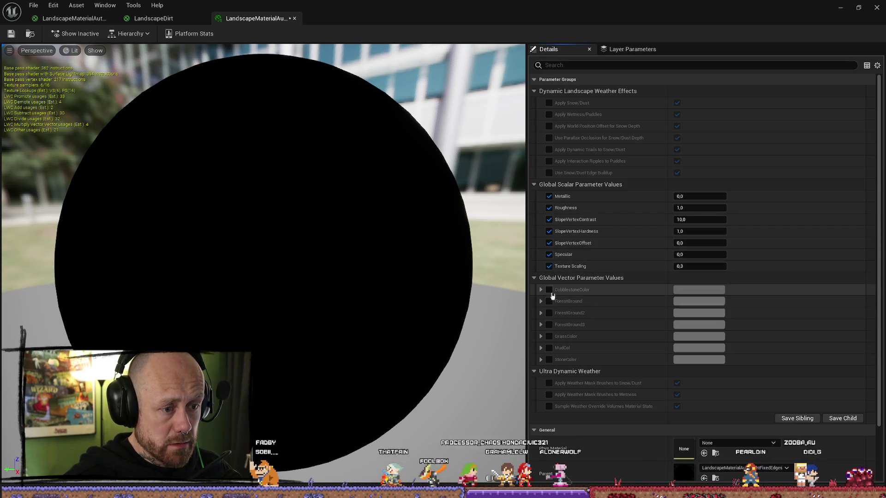
left_click(549, 290)
left_click(549, 301)
left_click(549, 313)
left_click(549, 325)
left_click(549, 337)
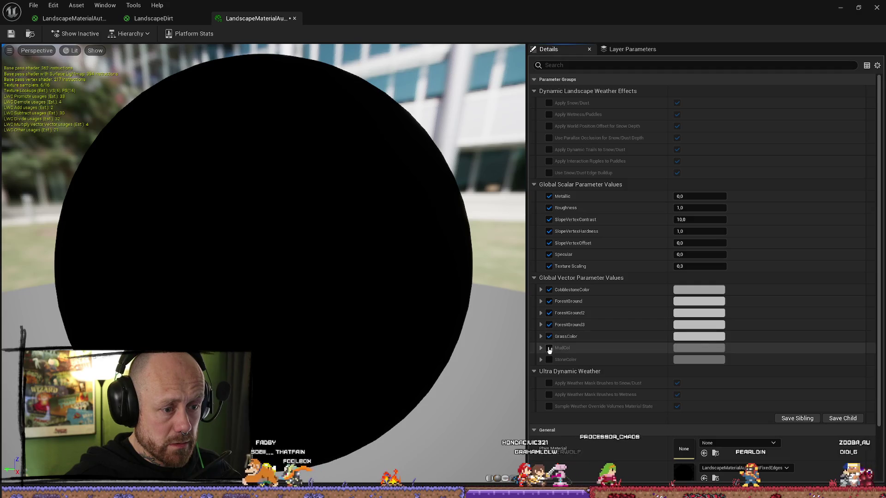
left_click(549, 348)
left_click(549, 359)
Set Roughness 0, SlopeVertexHardness 0.75, Texture Scaling 0.5, and save the instance.
left_click(702, 196)
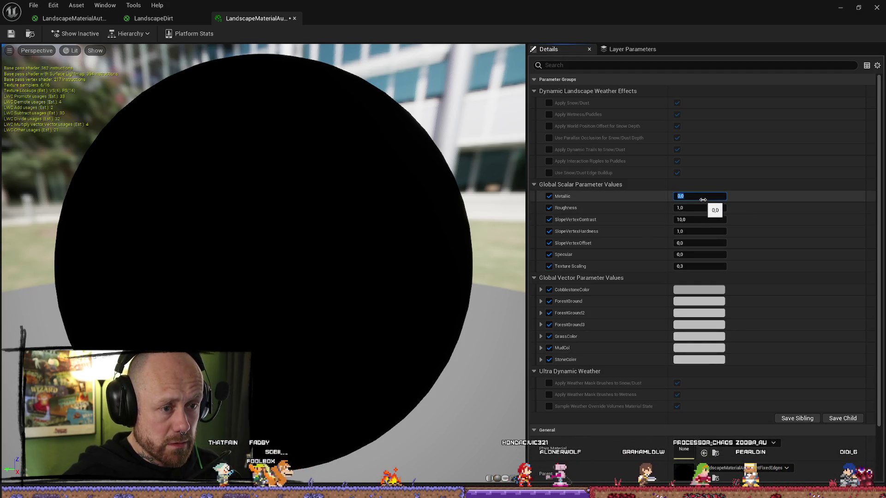
left_click(688, 208)
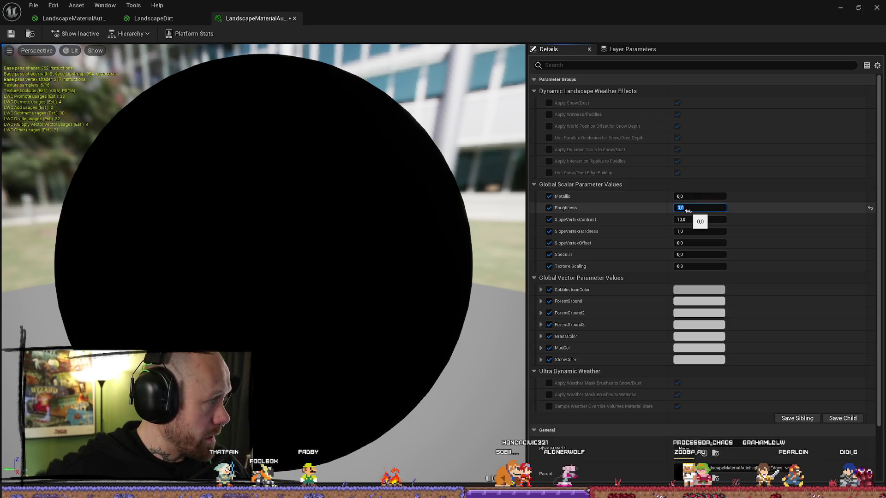
left_click(665, 225)
type("0,75")
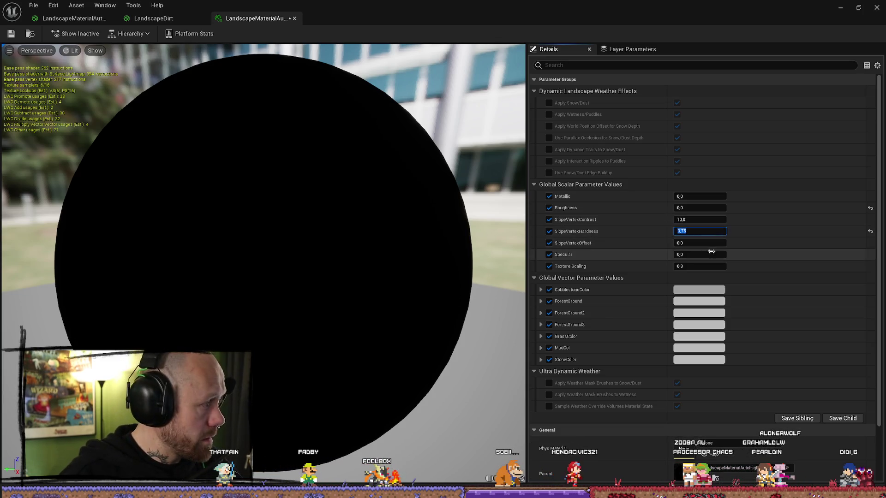
key("Return")
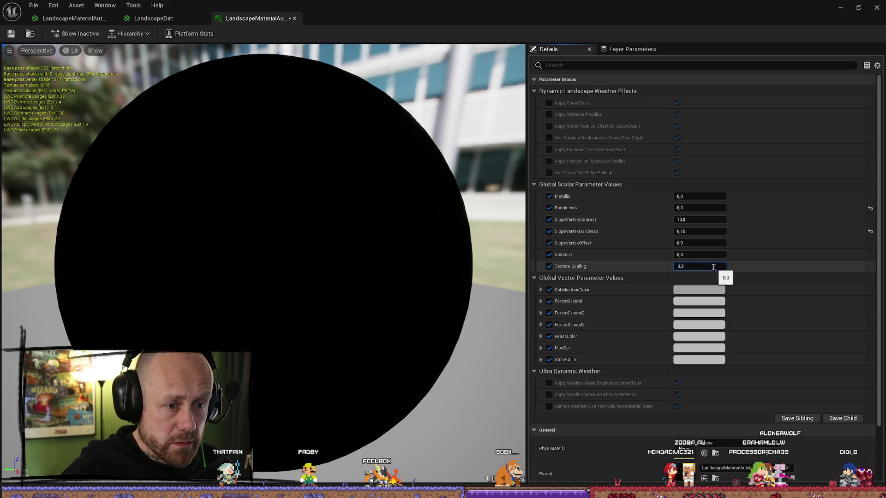
key("BackSpace")
type("5")
key("Return")
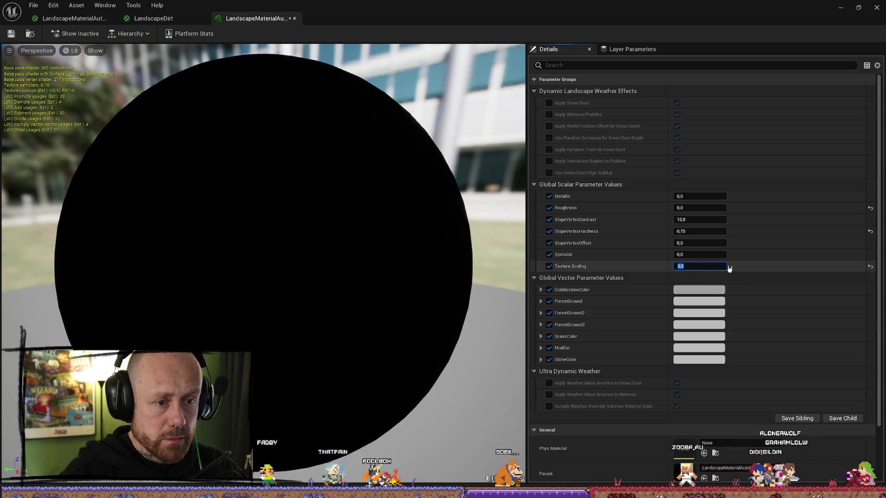
key("ctrl+s")
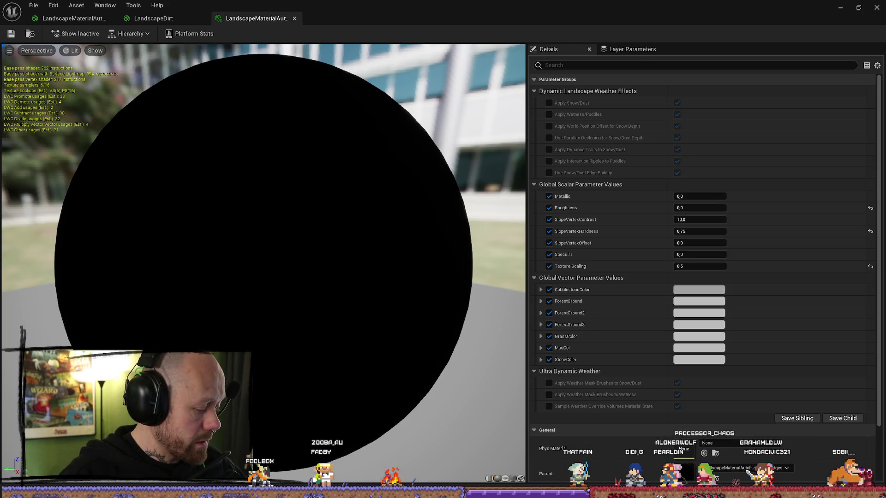
Confirm the CobblestoneColor and ForestGround colours and darken ForestGround2 to a deeper grey.
left_click(699, 301)
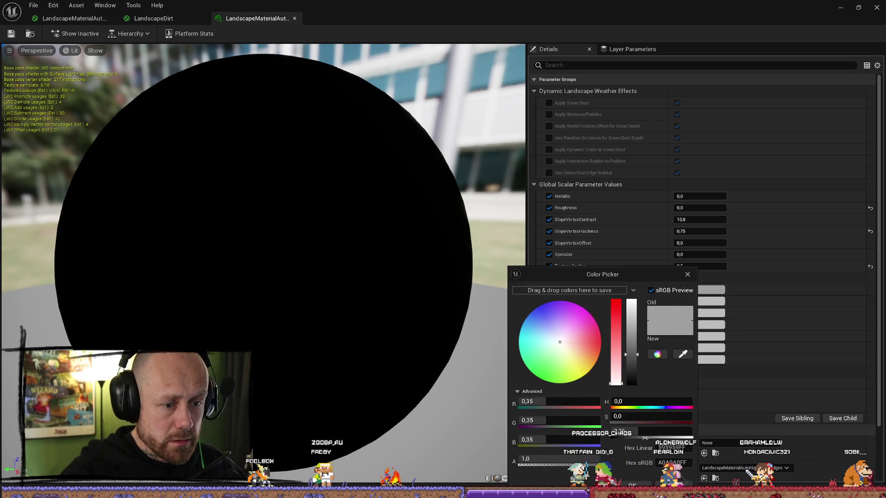
key("Return")
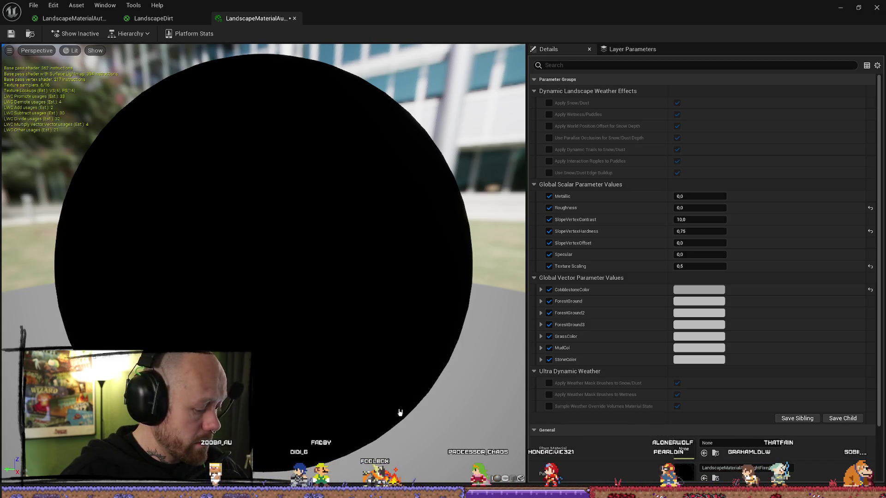
left_click(696, 302)
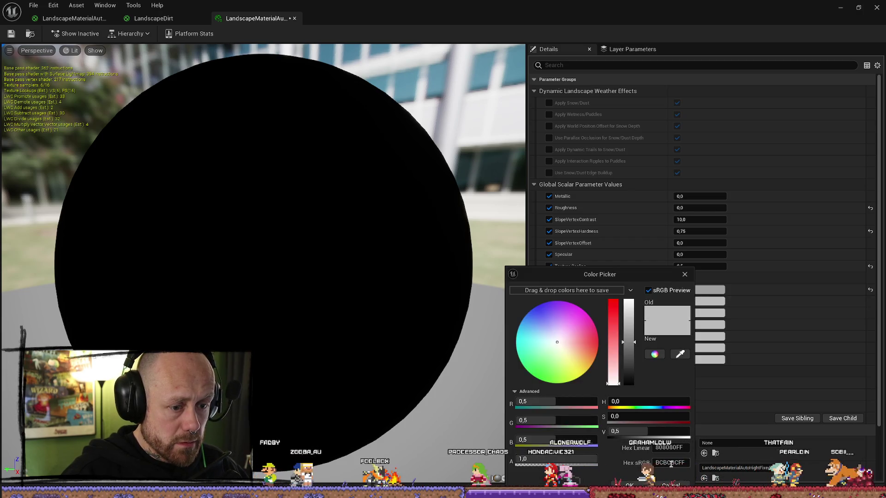
key("Return")
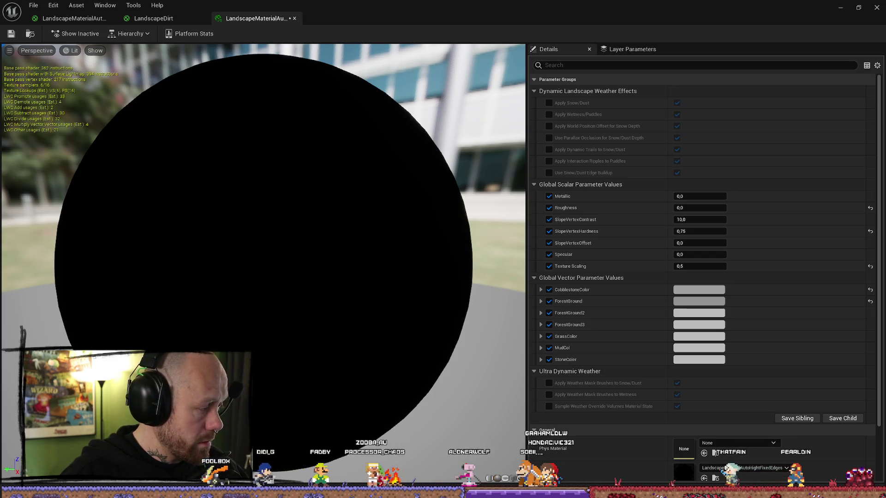
left_click(697, 315)
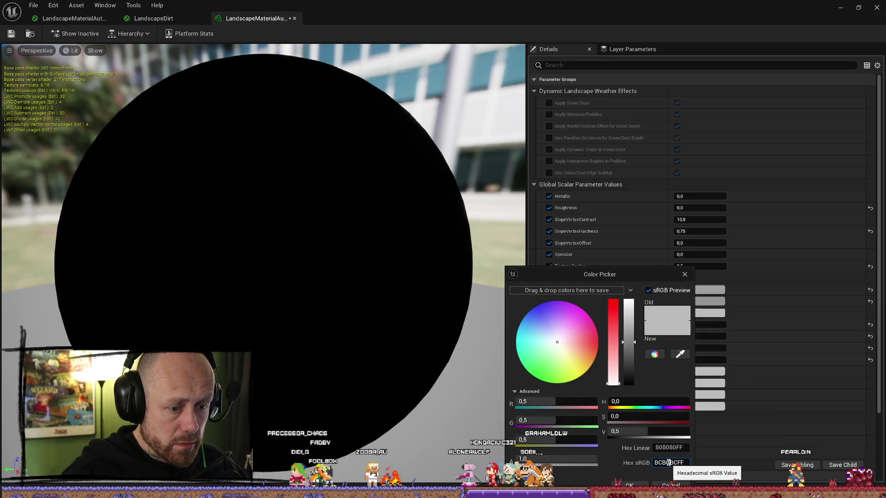
left_click(649, 483)
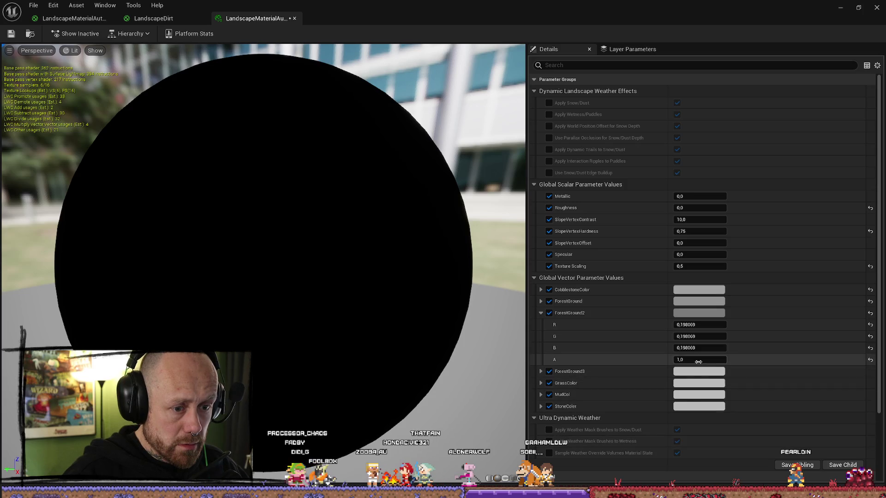
left_click(541, 313)
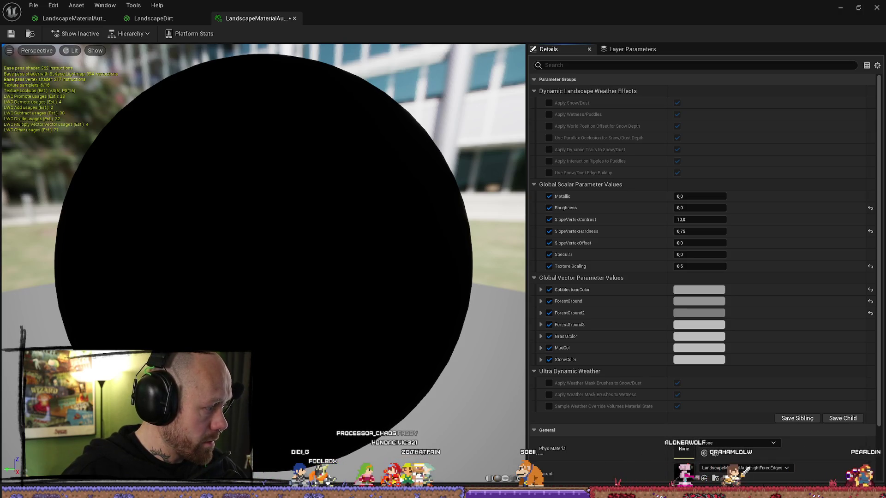
Tint ForestGround3 brownish (857671FF) and set GrassColor to an opaque dark grey.
left_click(694, 328)
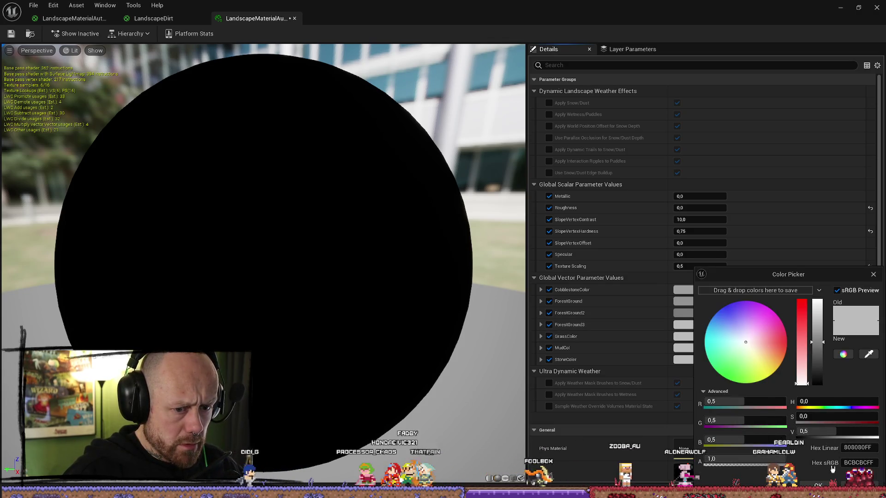
left_click(859, 463)
type("857671FF")
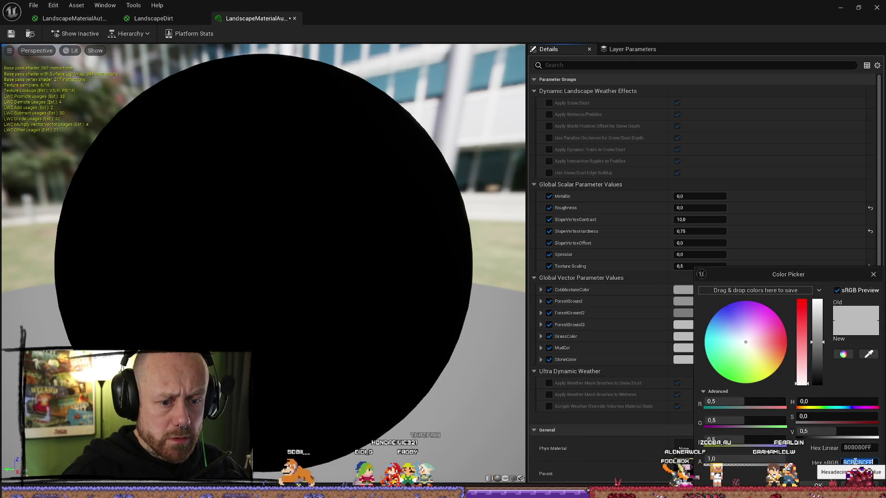
key("Return")
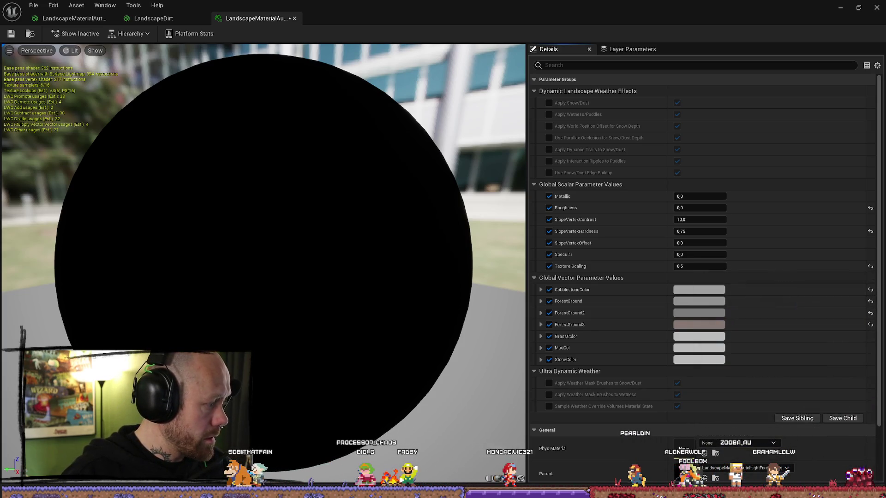
left_click(691, 342)
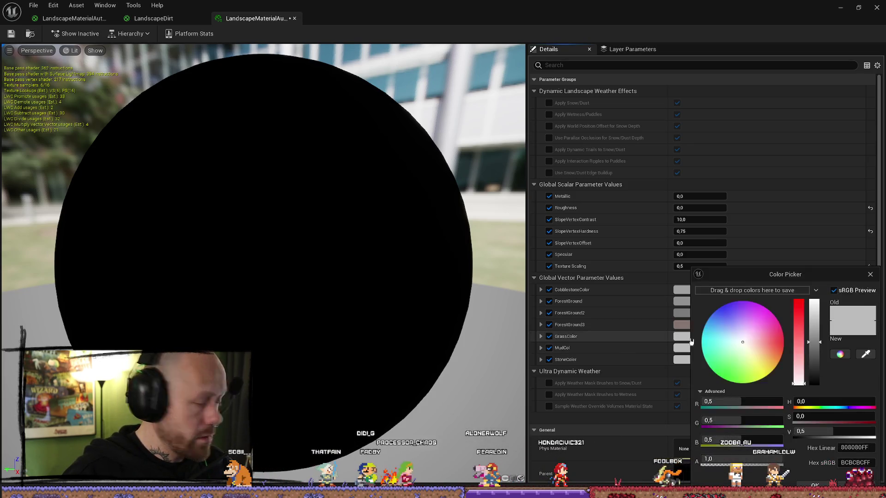
type("505050FF")
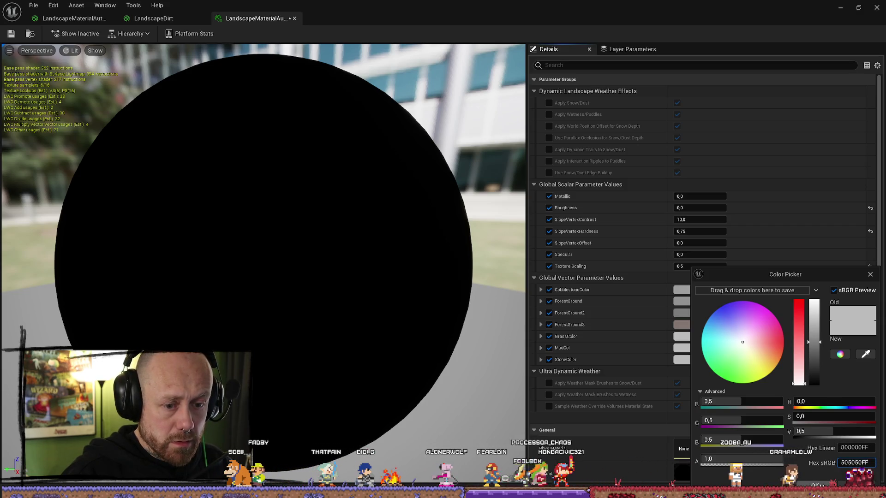
left_click(826, 484)
left_click(702, 339)
left_click(703, 340)
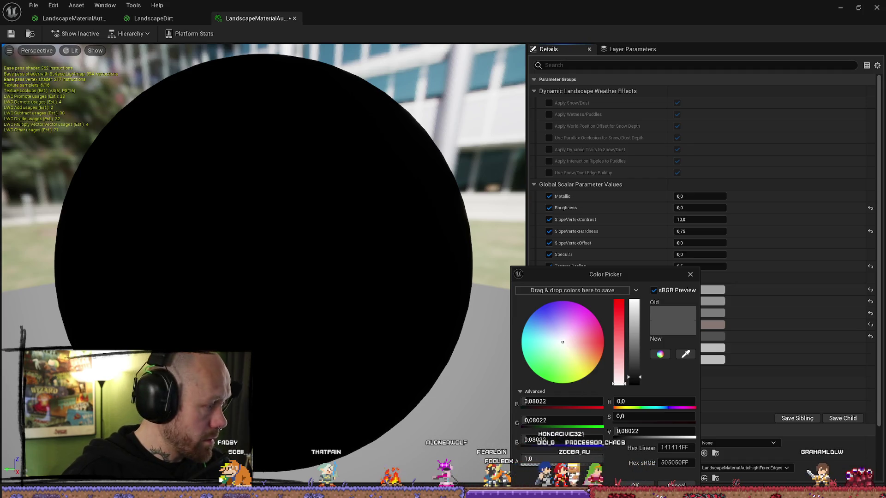
left_click(636, 485)
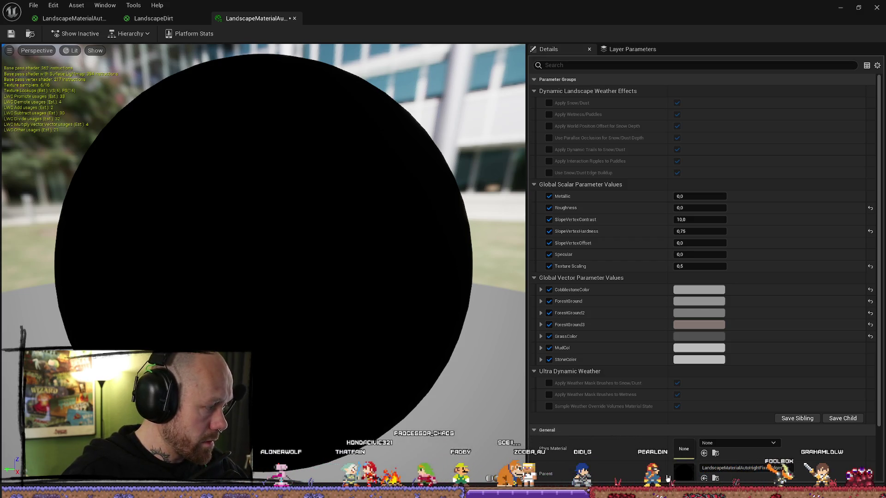
Darken MudCol, make StoneColor beige, and save the material instance.
left_click(699, 348)
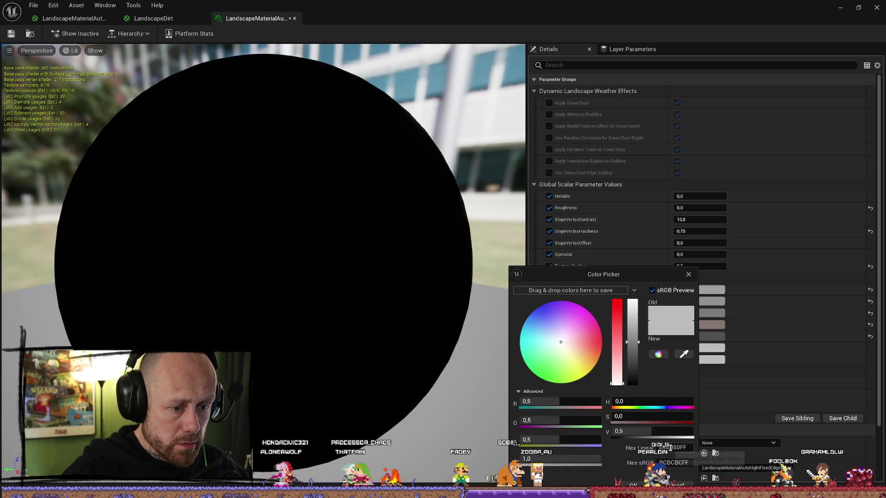
left_click(633, 485)
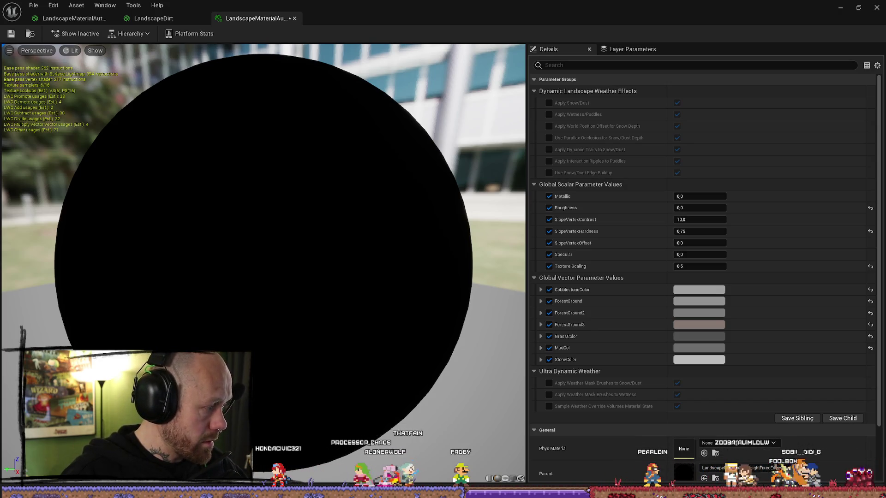
left_click(699, 359)
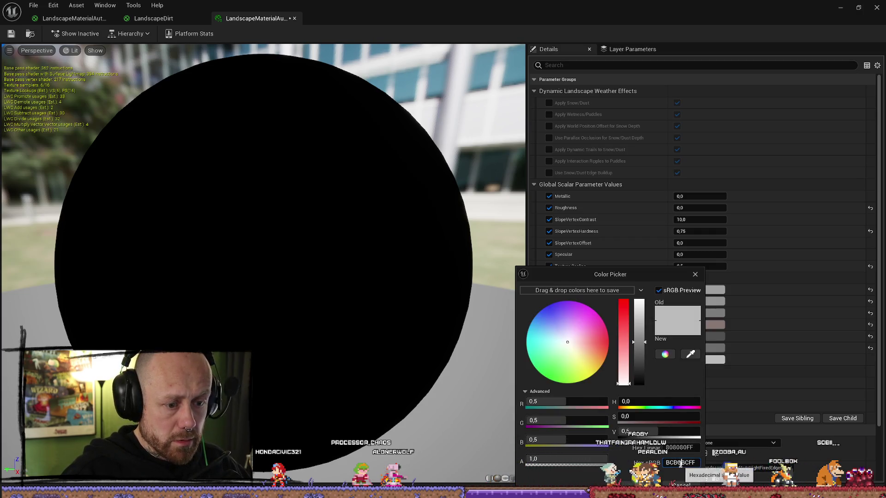
key("Return")
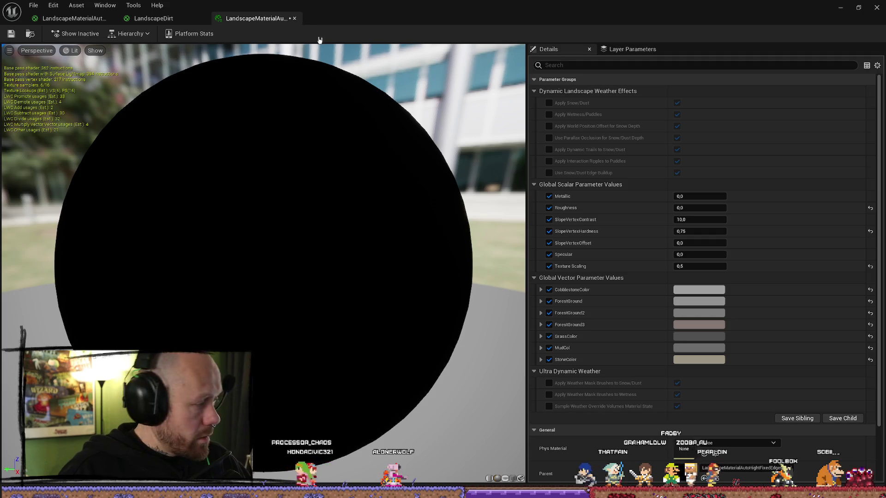
left_click(14, 37)
left_click(840, 7)
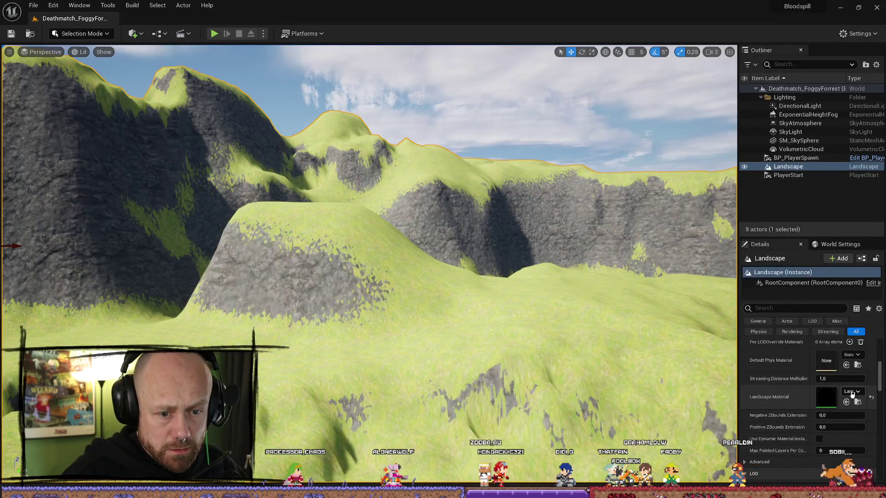
Check the assigned Landscape Material, fly close to the cliff face, and launch Play In Editor.
left_click(853, 393)
left_click(803, 337)
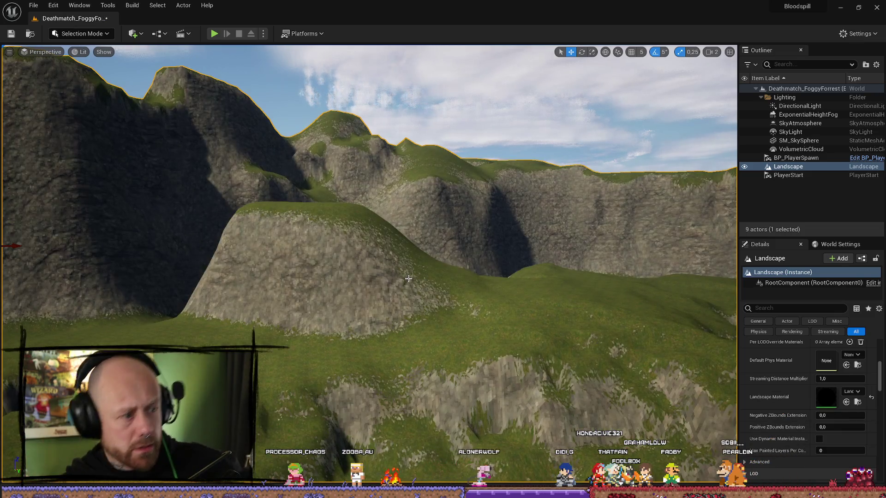
mouse_move(392, 314)
left_mouse_down()
mouse_move(364, 263)
mouse_move(410, 254)
mouse_move(393, 222)
mouse_move(368, 313)
left_mouse_up()
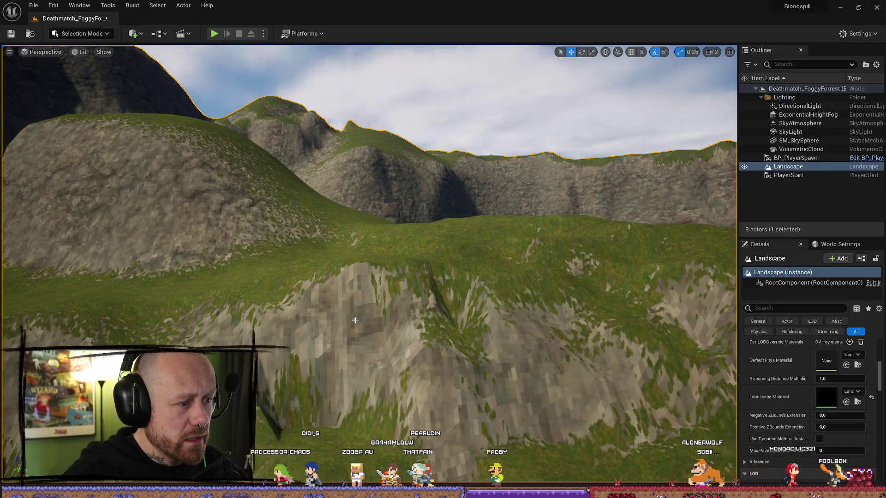
mouse_move(452, 354)
left_mouse_down()
mouse_move(453, 388)
mouse_move(434, 355)
mouse_move(343, 313)
left_mouse_up()
scroll(443, 369, "down", 2)
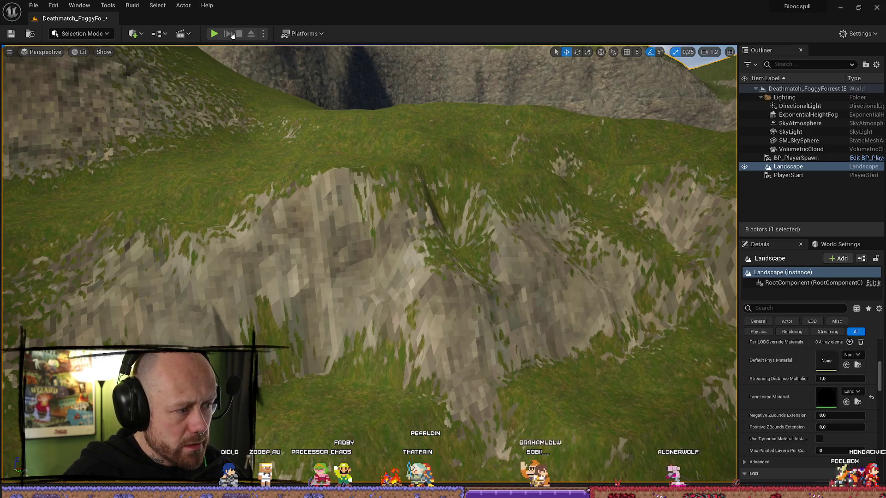
left_click(215, 34)
left_click(398, 423)
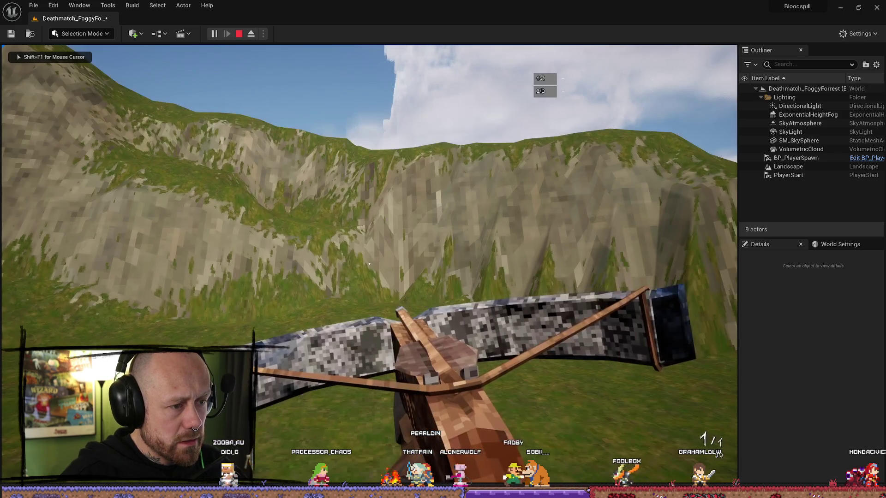
Walk forward across the hillside in first person, then stop the play session with Esc.
key("w")
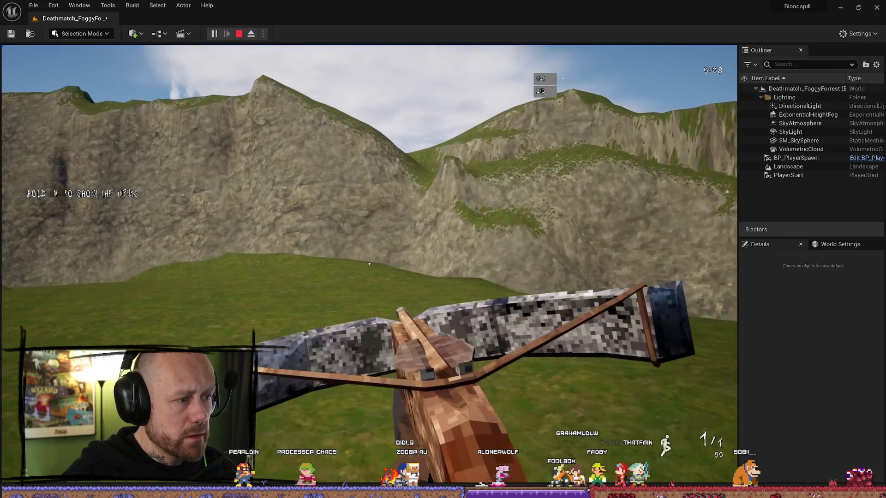
key("Escape")
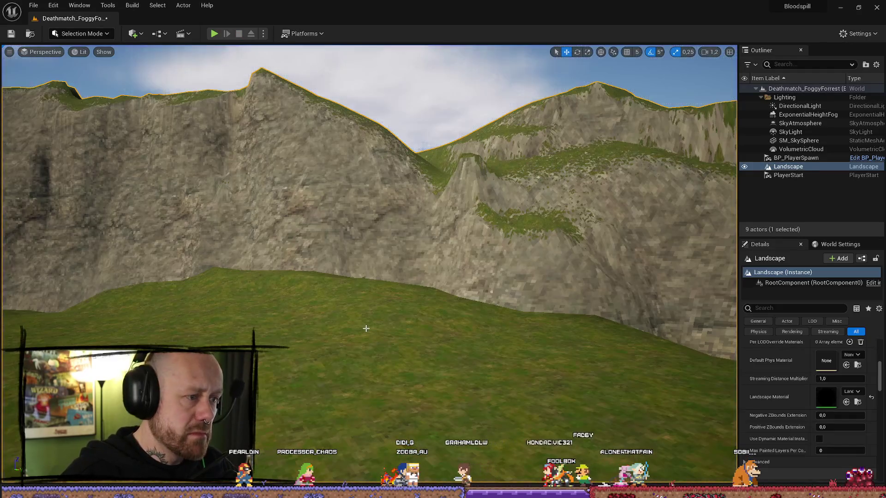
Fly close to the cliff and back along the ridge, toggle the Content Drawer, and save the level.
key("w")
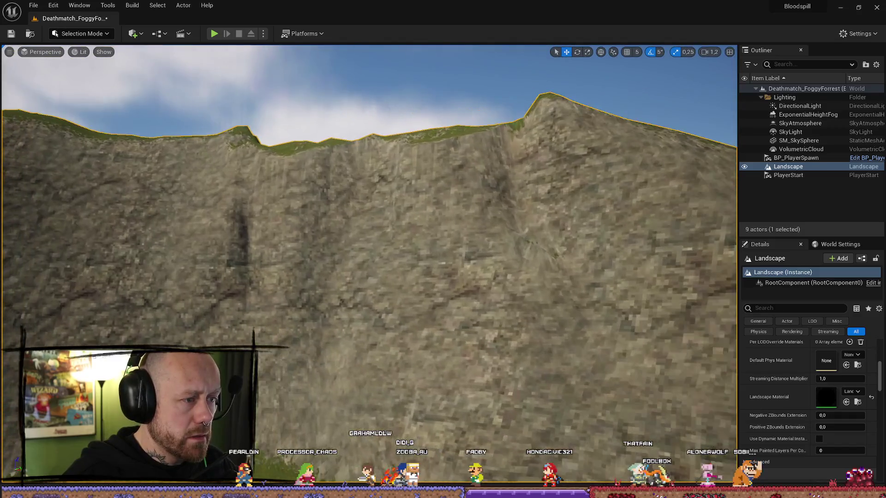
key("s")
scroll(369, 263, "up", 1)
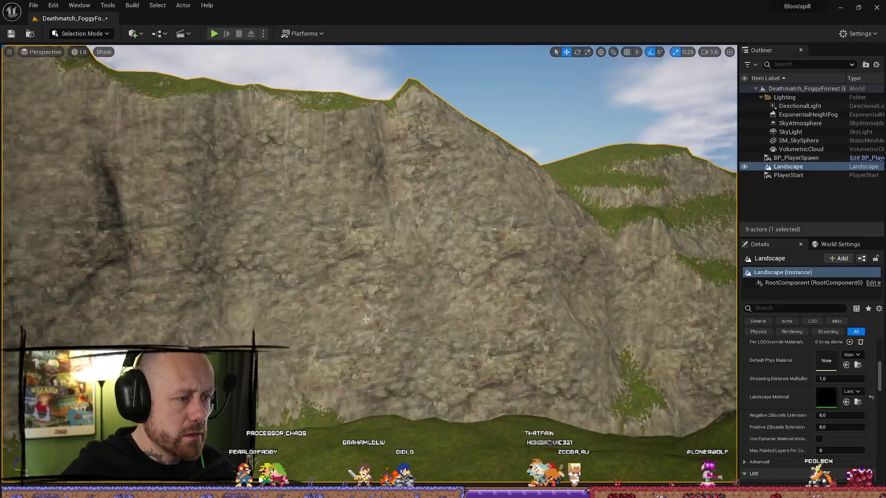
key("ctrl+space")
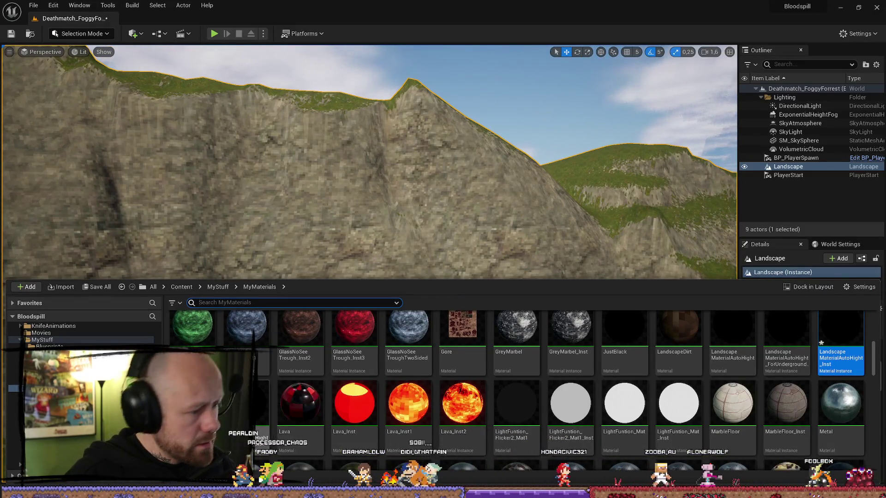
key("ctrl+space")
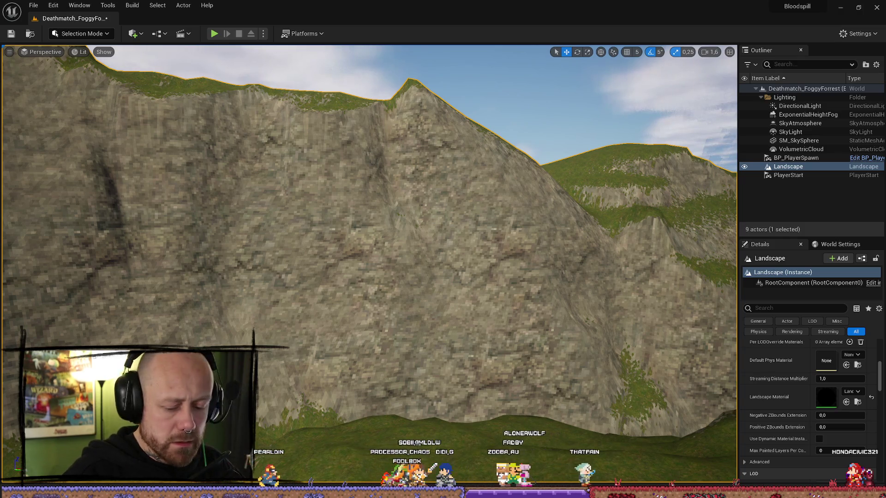
left_click(14, 36)
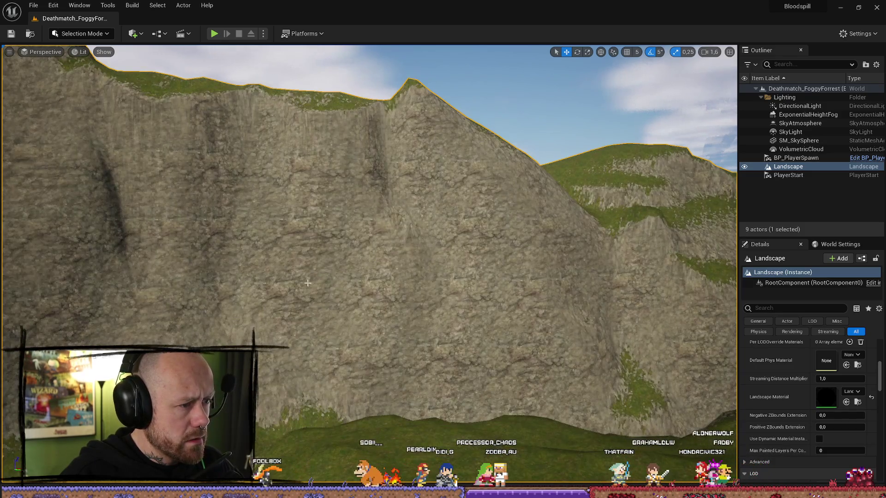
left_click_drag(313, 184, 313, 183)
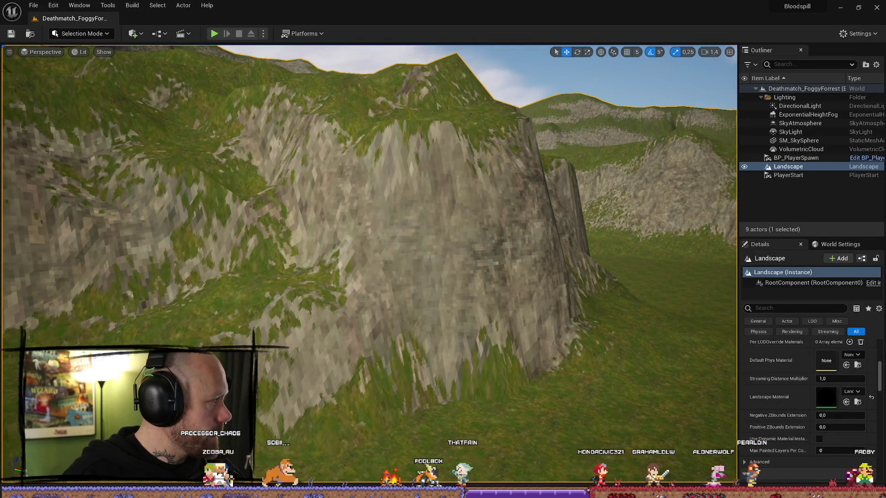
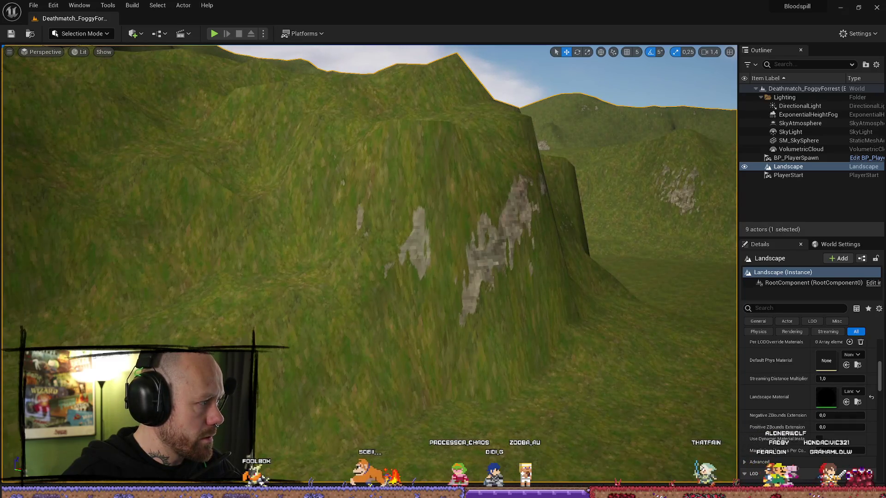
Undo the last slope edit so the steep hillsides show rock, viewing the wider valley.
key("ctrl+z")
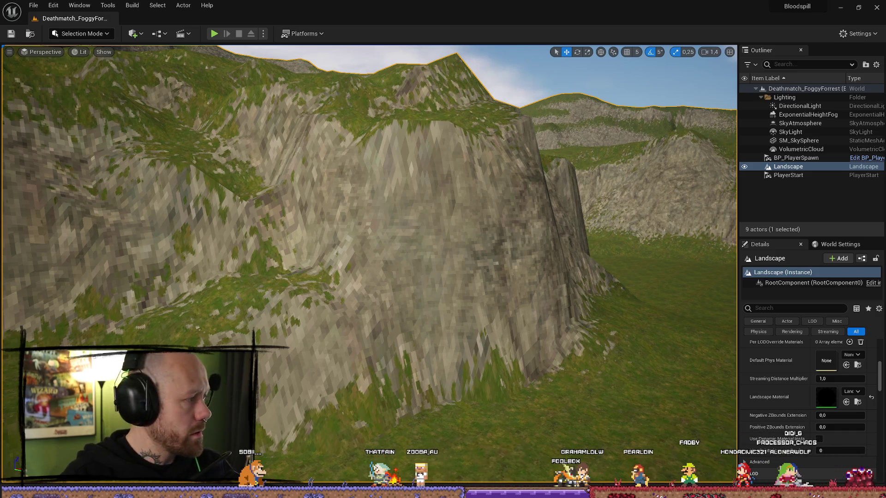
key("s")
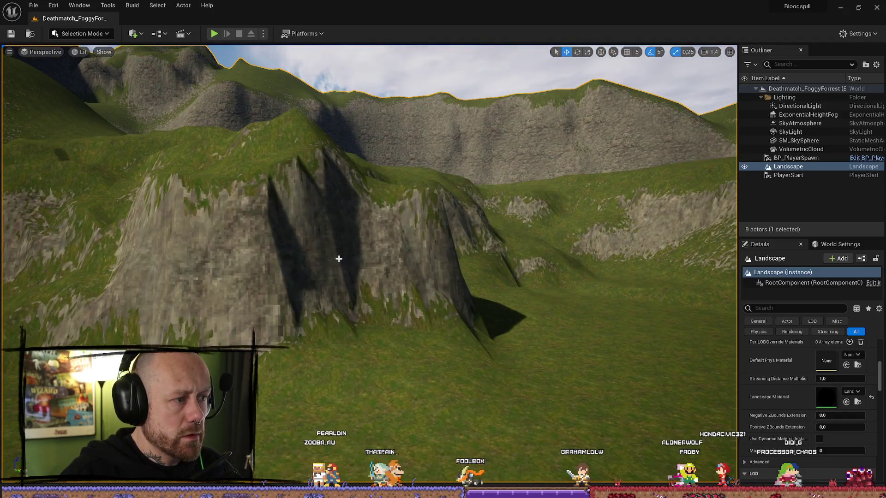
mouse_move(339, 259)
left_mouse_down()
mouse_move(295, 259)
mouse_move(314, 251)
mouse_move(282, 249)
mouse_move(305, 252)
mouse_move(296, 217)
mouse_move(213, 226)
mouse_move(136, 51)
left_mouse_up()
Switch the editor from Selection Mode to Landscape Mode.
scroll(298, 231, "up", 1)
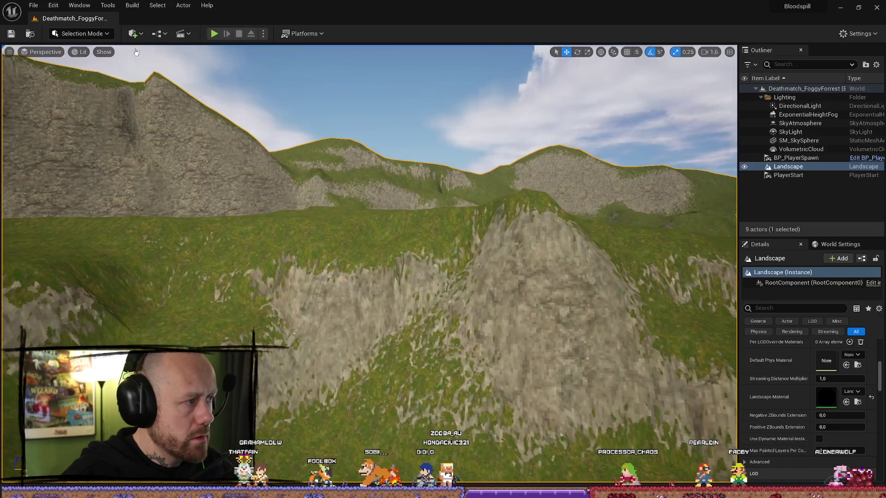
left_click(100, 38)
left_click(78, 56)
Enter the landscape Sculpt tools with the Smooth brush active.
left_click(60, 73)
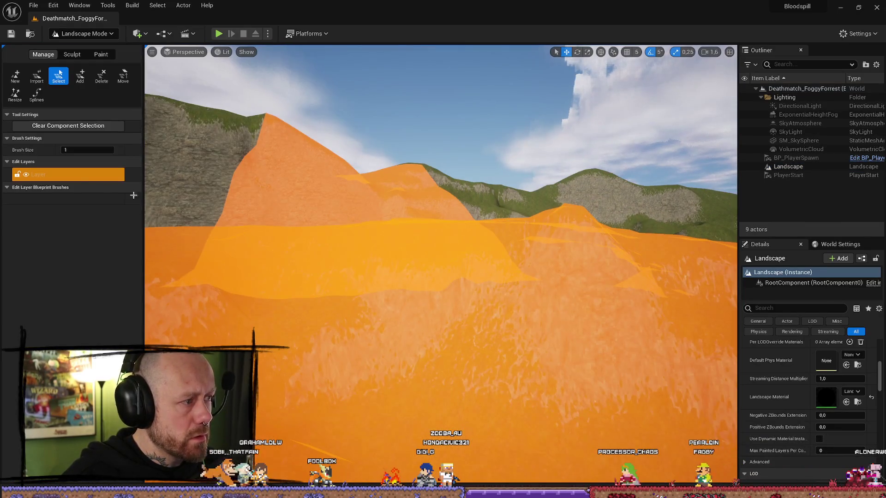
left_click(72, 54)
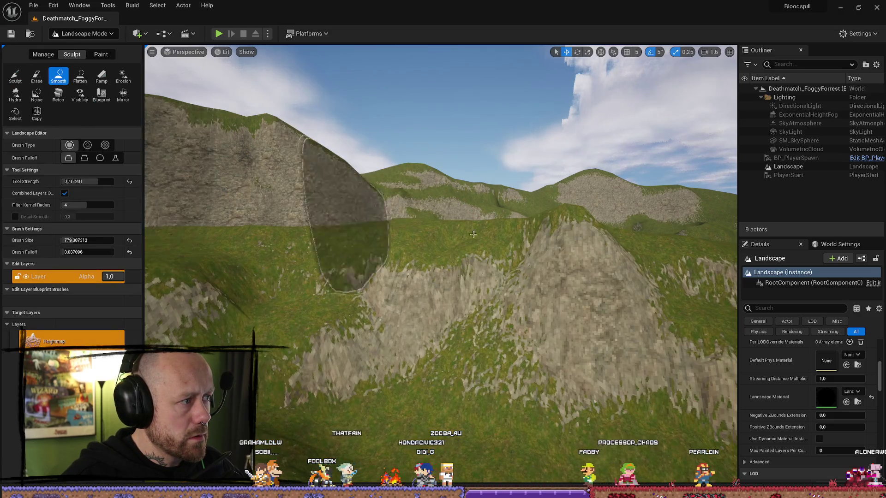
mouse_move(444, 298)
left_mouse_down()
mouse_move(445, 258)
mouse_move(445, 332)
left_mouse_up()
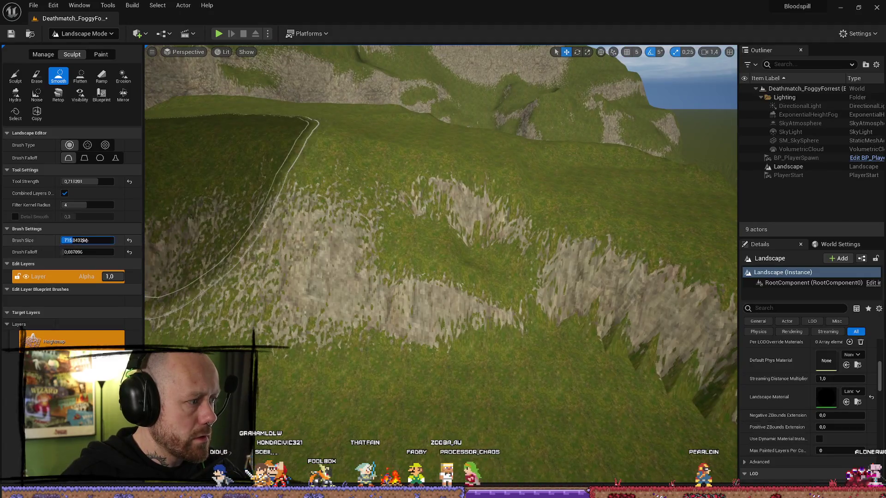
Shrink the brush size from about 779 to 413.6 and clear the old tool strength.
key("Return")
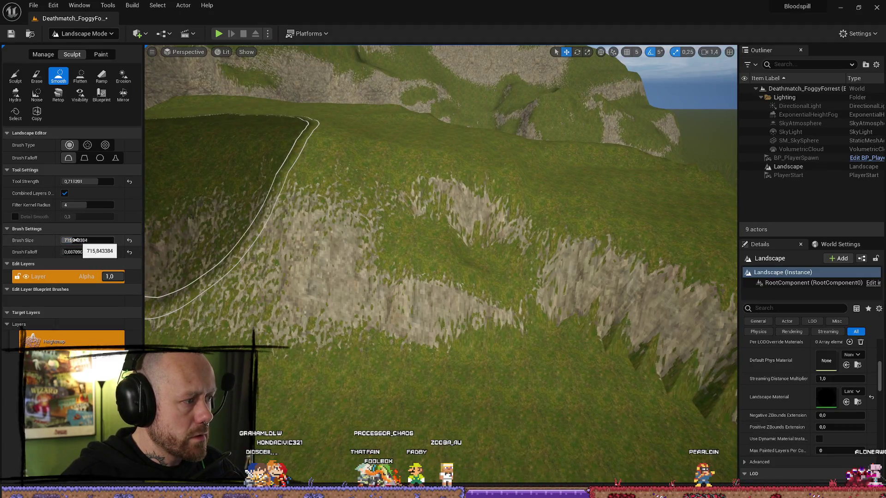
left_click_drag(84, 241, 64, 241)
left_click(87, 181)
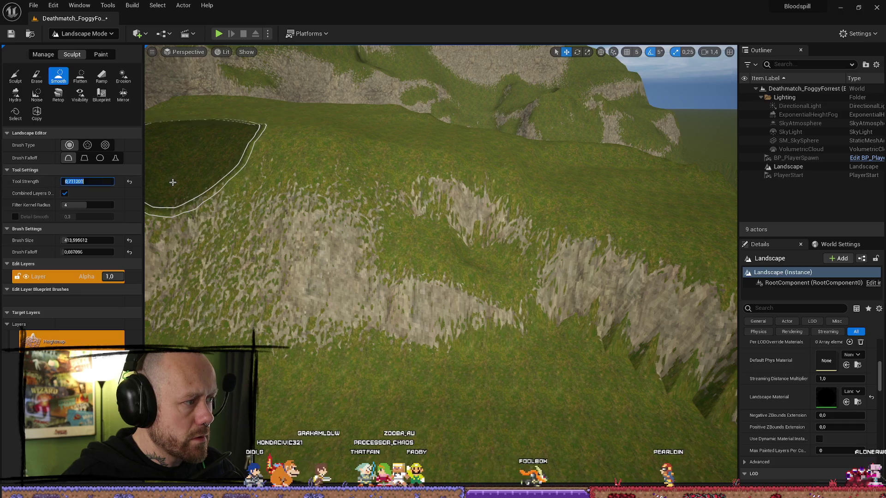
key("BackSpace")
type("0,3")
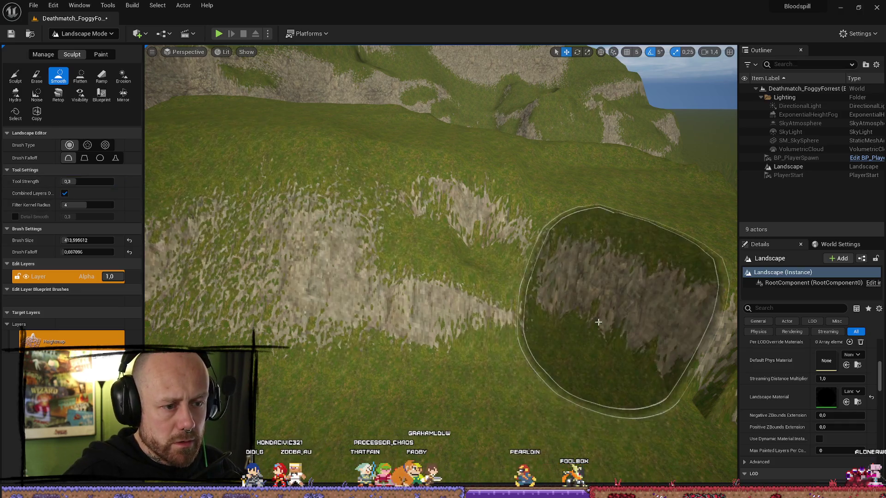
Paint Smooth strokes over the cliff face and rocky patches, flying between ridges and grassy slopes.
mouse_move(615, 283)
left_mouse_down()
mouse_move(652, 406)
mouse_move(551, 359)
mouse_move(481, 366)
mouse_move(499, 277)
mouse_move(552, 352)
mouse_move(528, 303)
mouse_move(413, 405)
mouse_move(550, 336)
left_mouse_up()
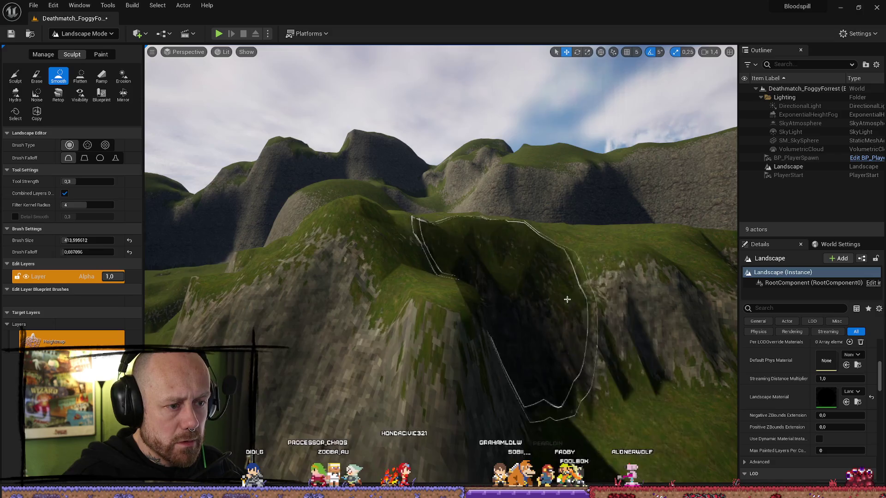
scroll(511, 261, "up", 3)
mouse_move(382, 197)
left_mouse_down()
mouse_move(497, 290)
mouse_move(381, 348)
mouse_move(420, 326)
left_mouse_up()
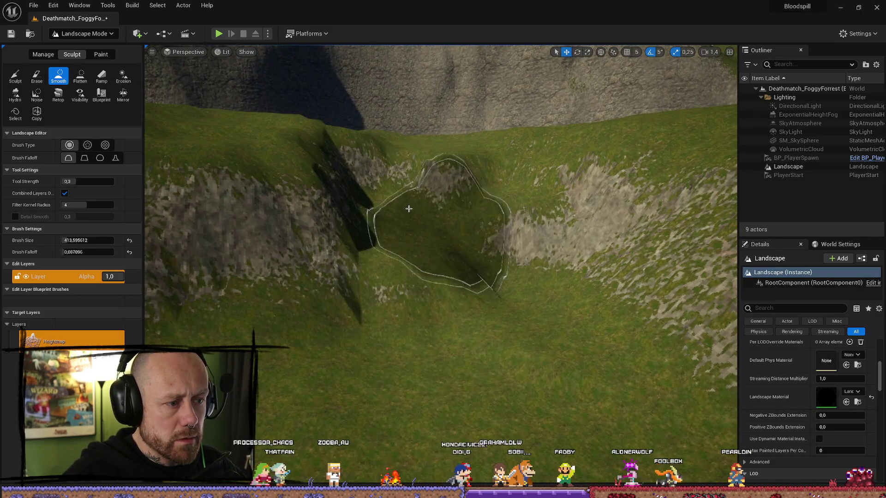
left_click_drag(527, 372, 475, 353)
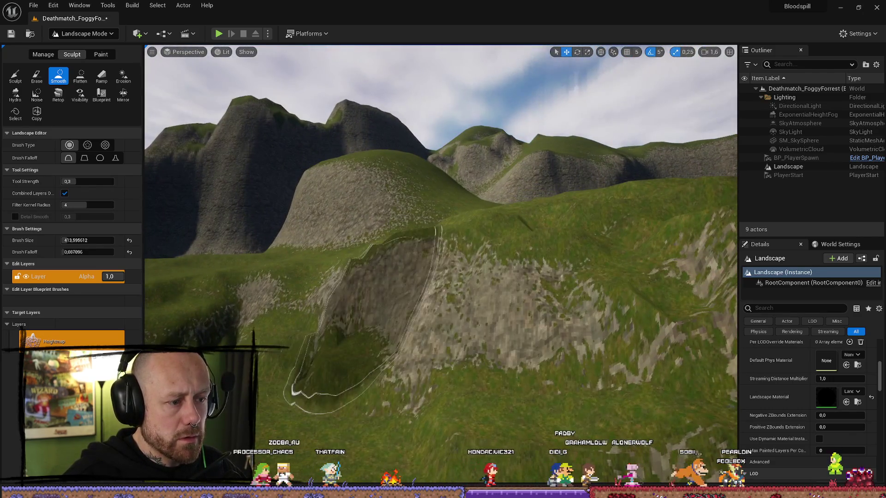
mouse_move(312, 346)
left_mouse_down()
mouse_move(339, 263)
mouse_move(332, 222)
mouse_move(337, 277)
mouse_move(332, 268)
mouse_move(318, 272)
mouse_move(325, 267)
left_mouse_up()
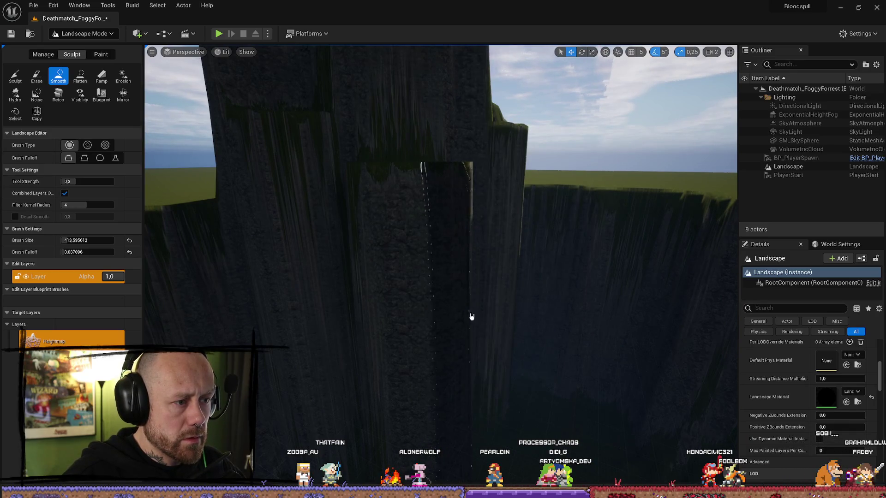
left_click_drag(471, 317, 471, 300)
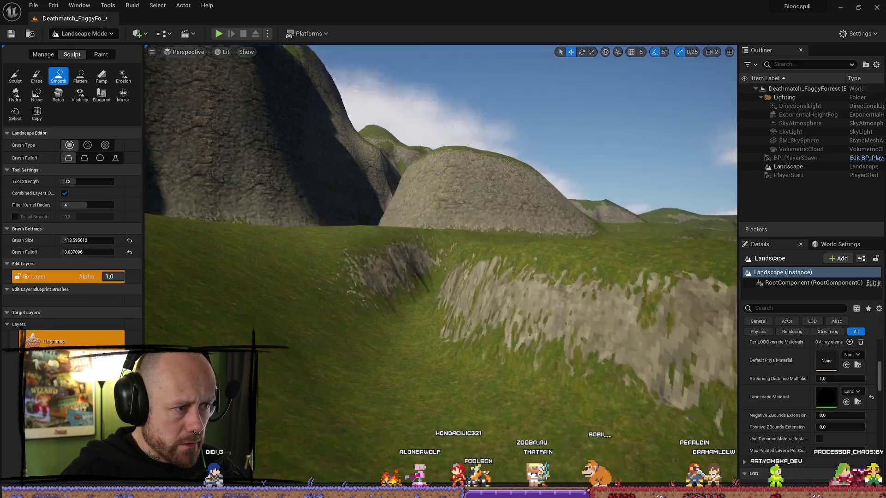
left_click_drag(471, 300, 471, 276)
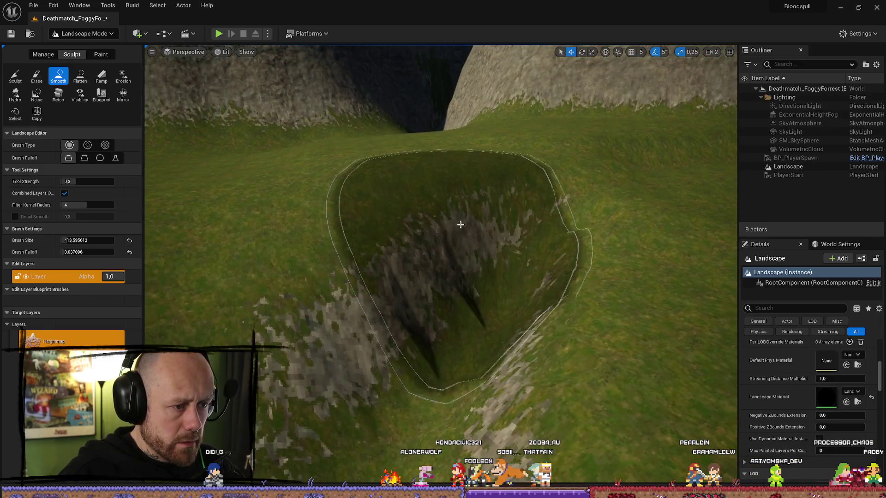
mouse_move(443, 249)
left_mouse_down()
mouse_move(445, 193)
mouse_move(668, 237)
mouse_move(665, 244)
mouse_move(600, 231)
mouse_move(534, 197)
mouse_move(521, 229)
mouse_move(627, 243)
left_mouse_up()
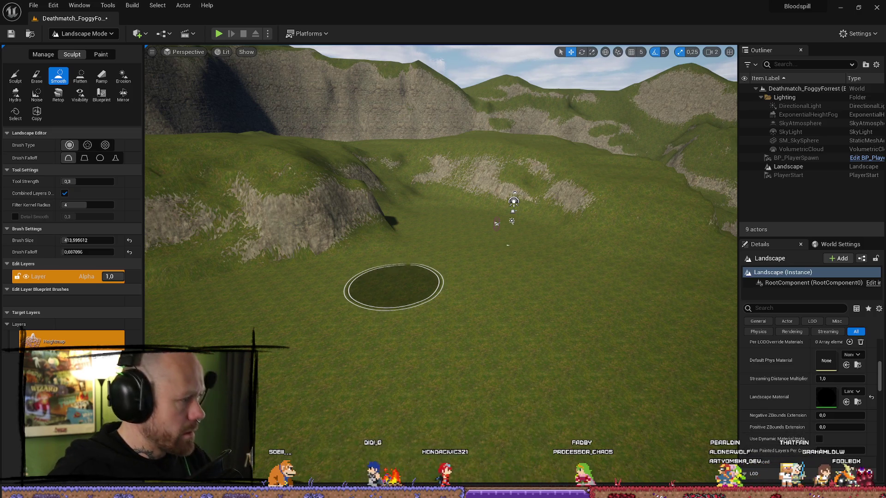
Undo three recent Smooth strokes and look over the cliffs to check the bare rock.
key("ctrl+z")
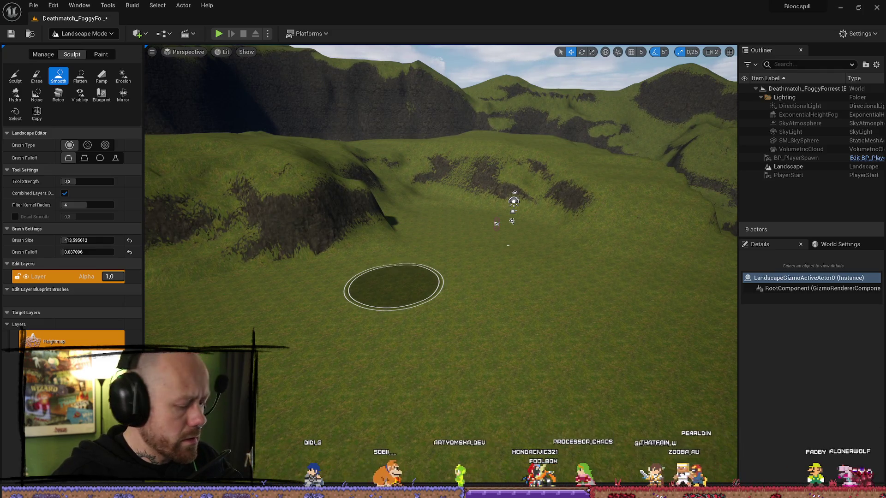
key("ctrl+z")
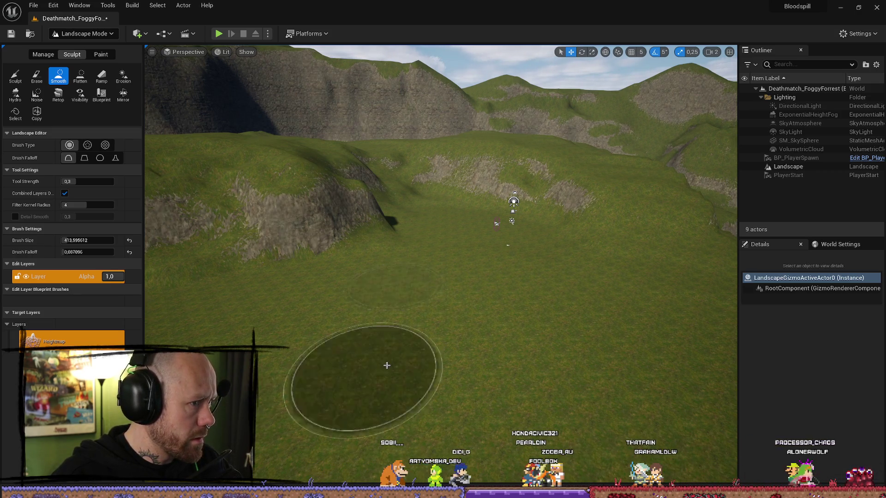
mouse_move(388, 376)
left_mouse_down()
mouse_move(386, 198)
mouse_move(689, 338)
mouse_move(725, 275)
left_mouse_up()
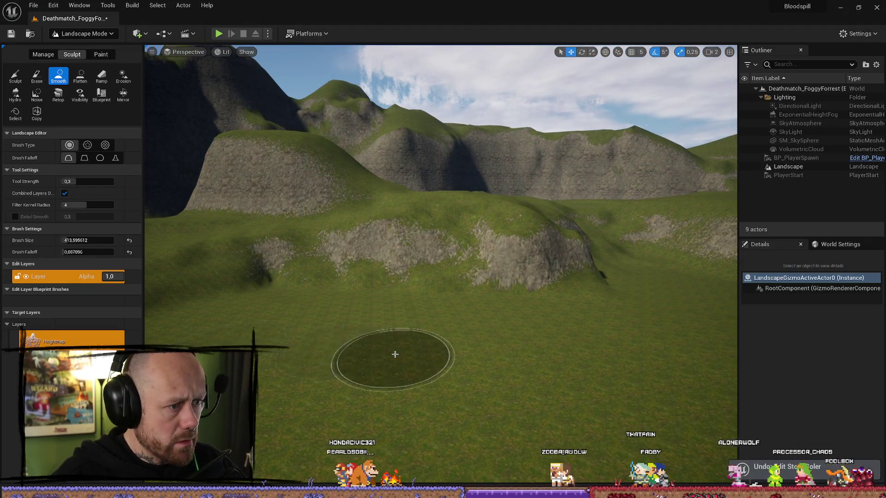
left_click_drag(406, 352, 672, 283)
key("ctrl+z")
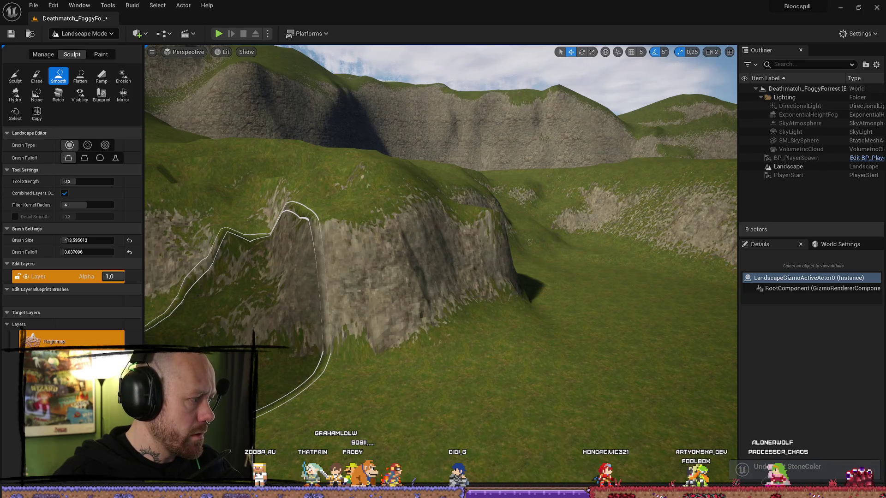
mouse_move(305, 219)
left_mouse_down()
mouse_move(491, 421)
mouse_move(444, 326)
mouse_move(469, 297)
mouse_move(465, 239)
mouse_move(512, 277)
mouse_move(465, 323)
mouse_move(461, 286)
left_mouse_up()
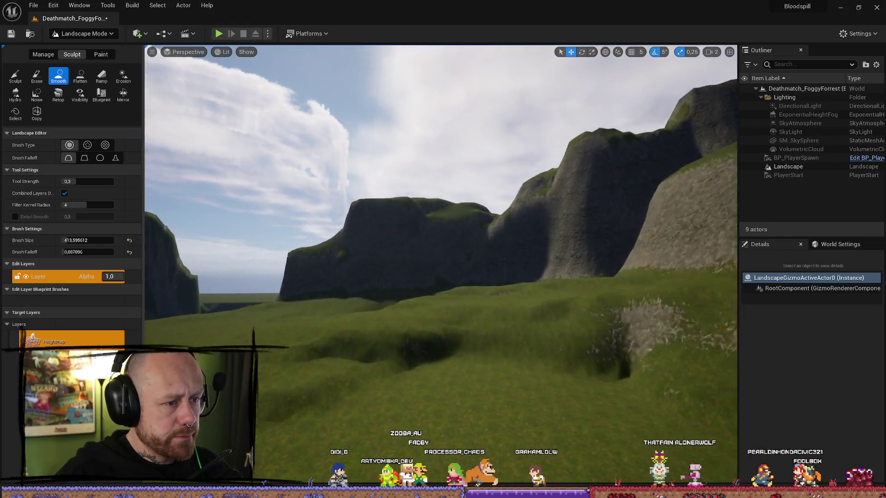
key("w")
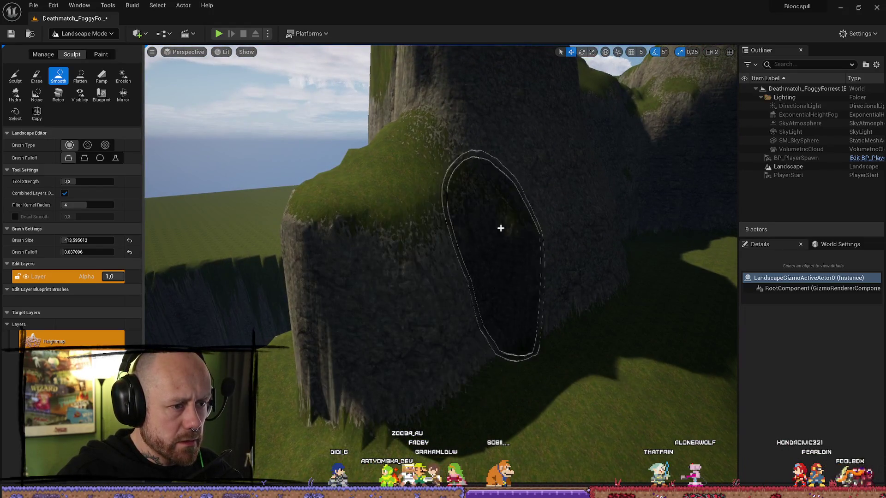
key("s")
scroll(370, 168, "down", 3)
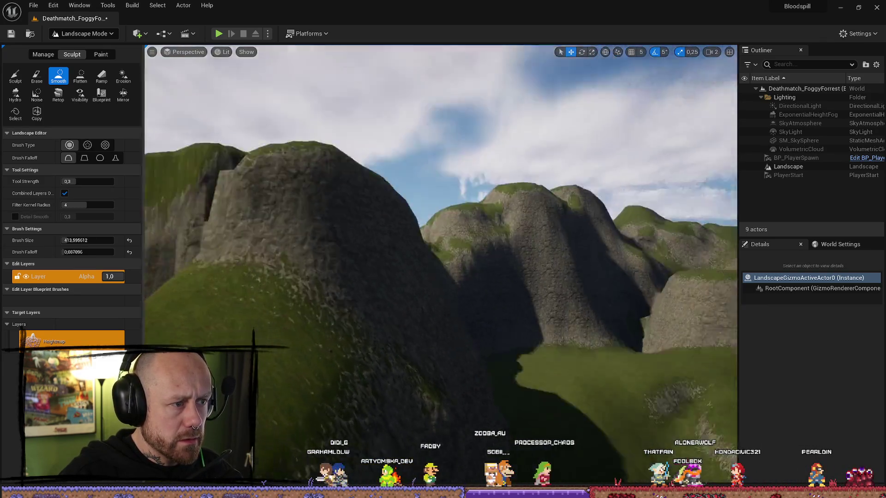
scroll(362, 194, "up", 5)
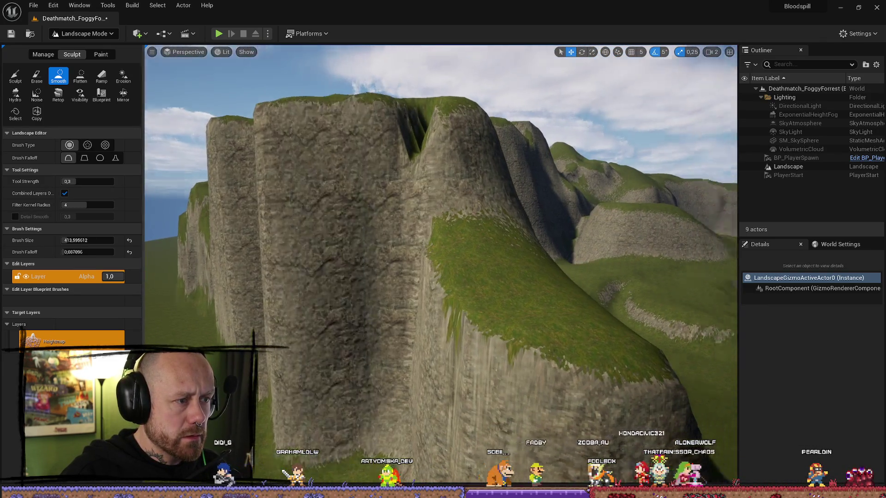
scroll(350, 199, "down", 5)
scroll(395, 207, "up", 10)
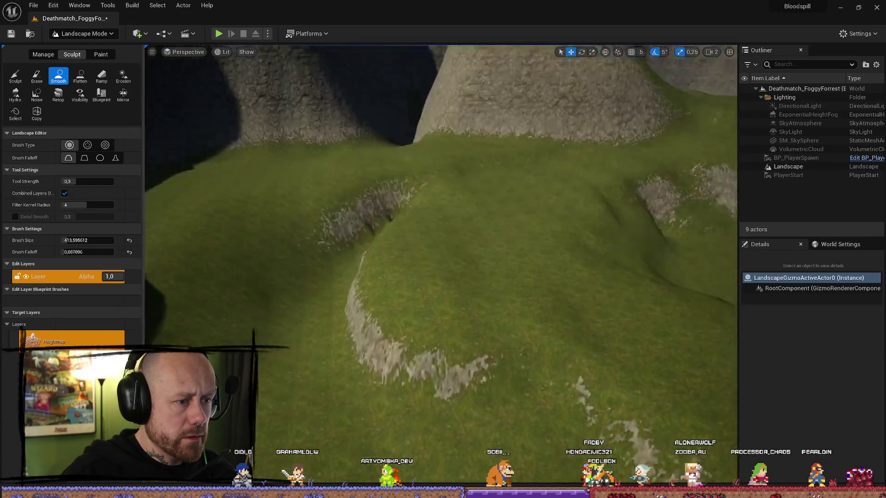
scroll(492, 202, "up", 3)
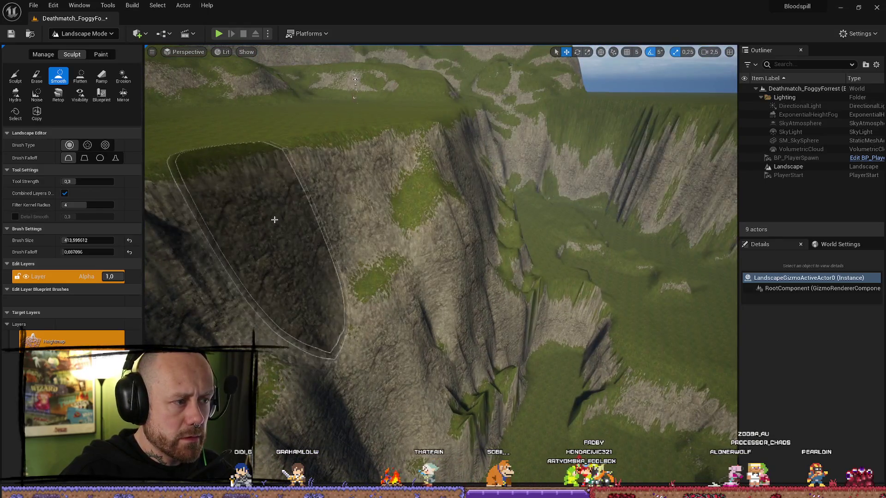
scroll(275, 220, "up", 3)
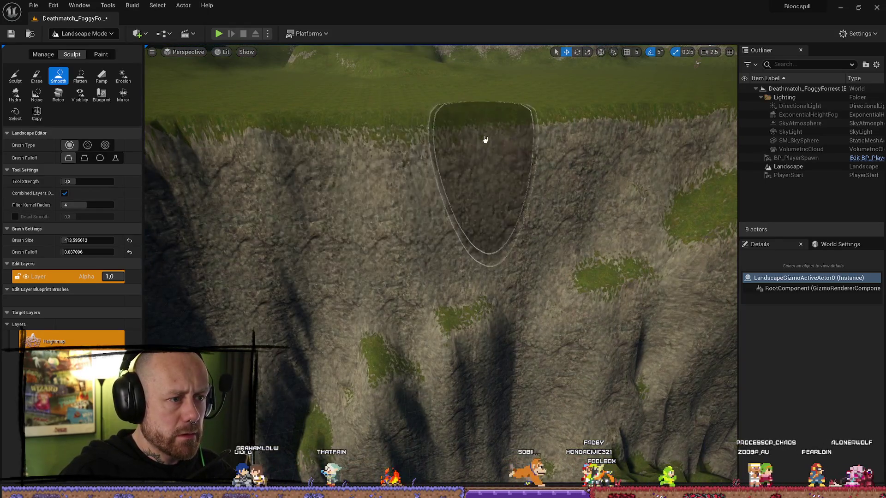
scroll(446, 176, "down", 3)
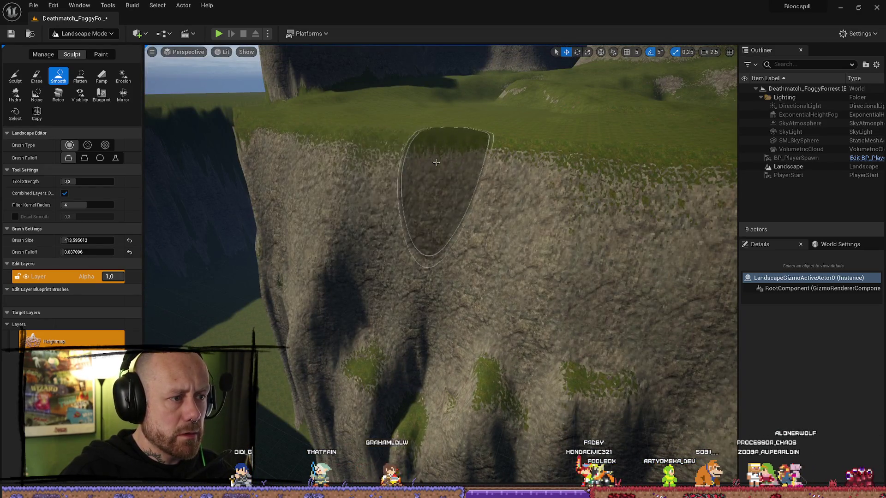
scroll(381, 260, "down", 3)
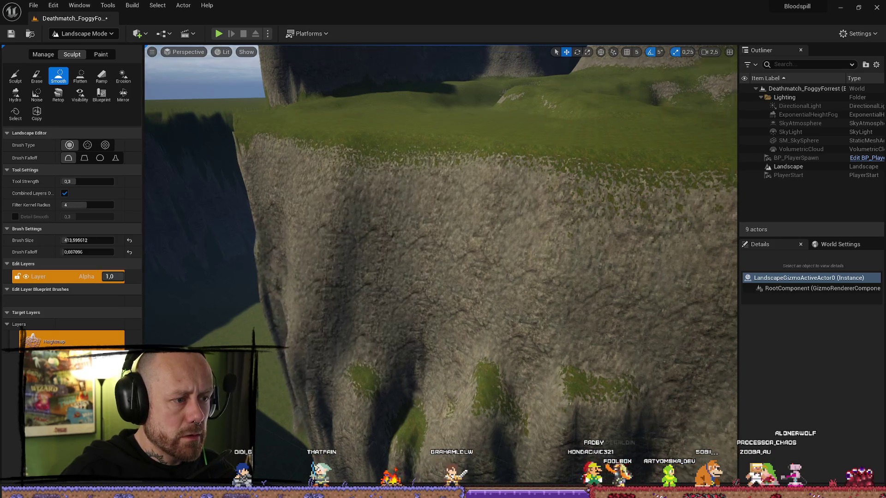
scroll(233, 248, "up", 3)
scroll(233, 248, "down", 3)
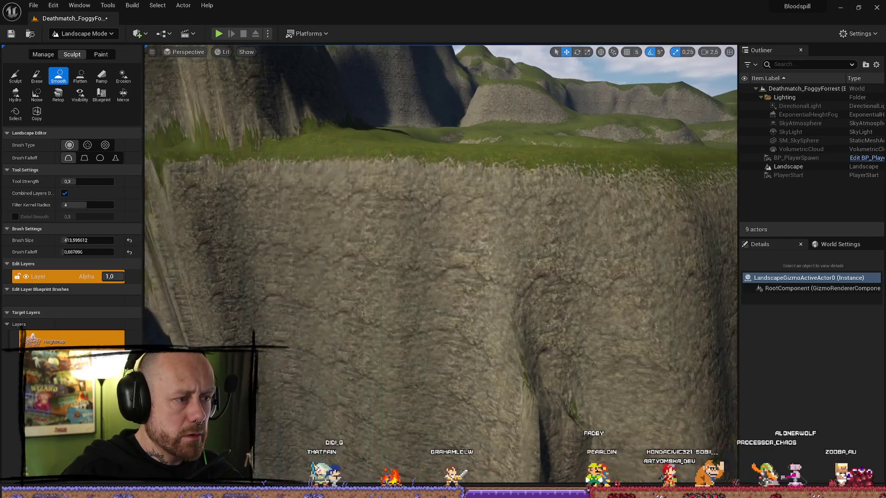
scroll(400, 210, "up", 3)
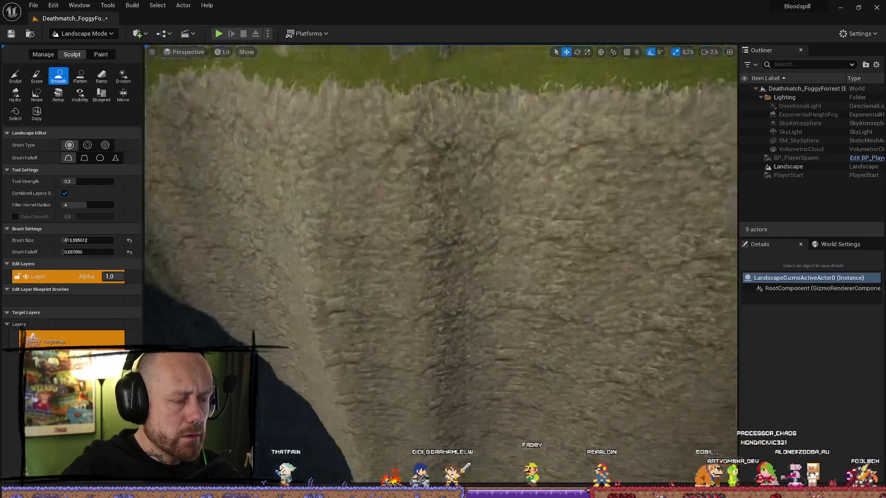
scroll(330, 182, "down", 3)
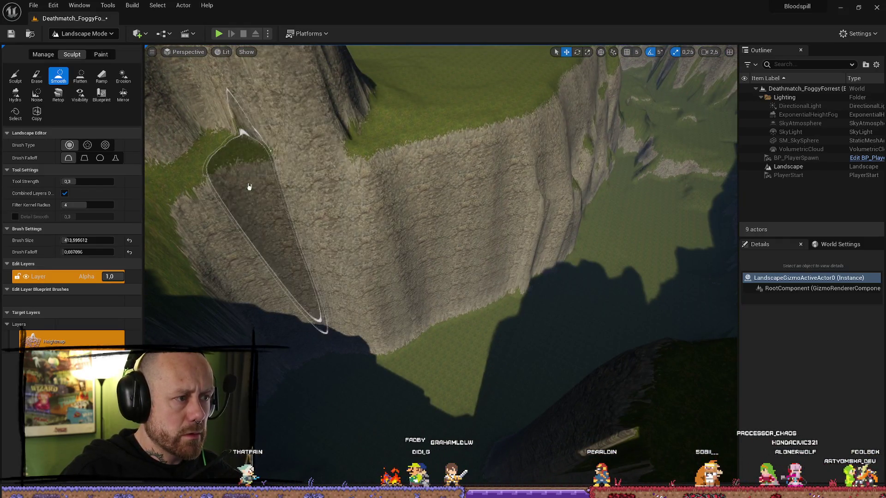
scroll(332, 199, "down", 3)
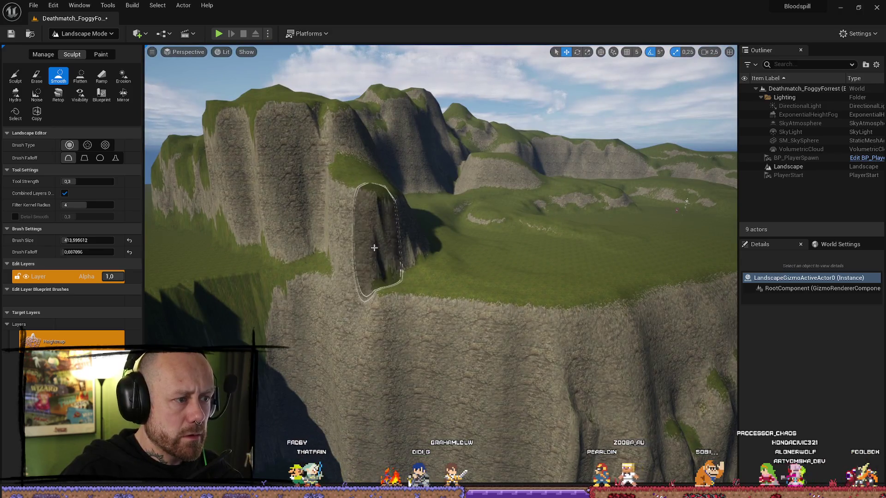
scroll(375, 248, "up", 2)
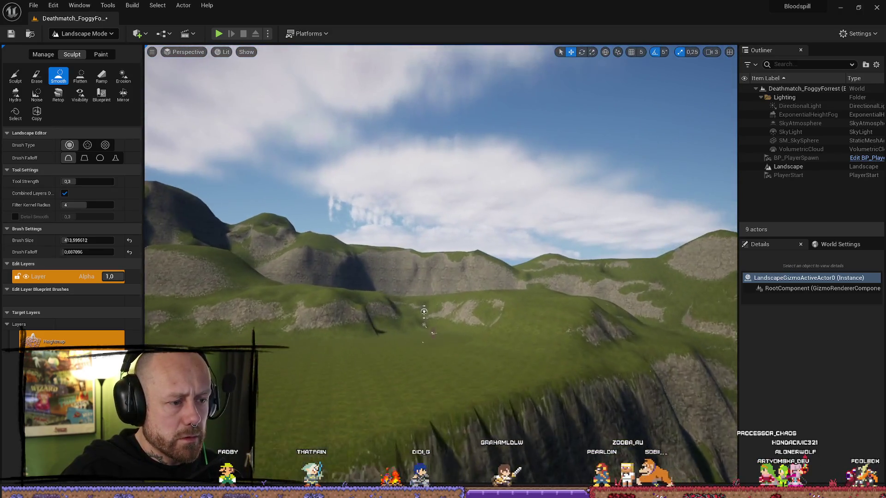
scroll(423, 312, "up", 5)
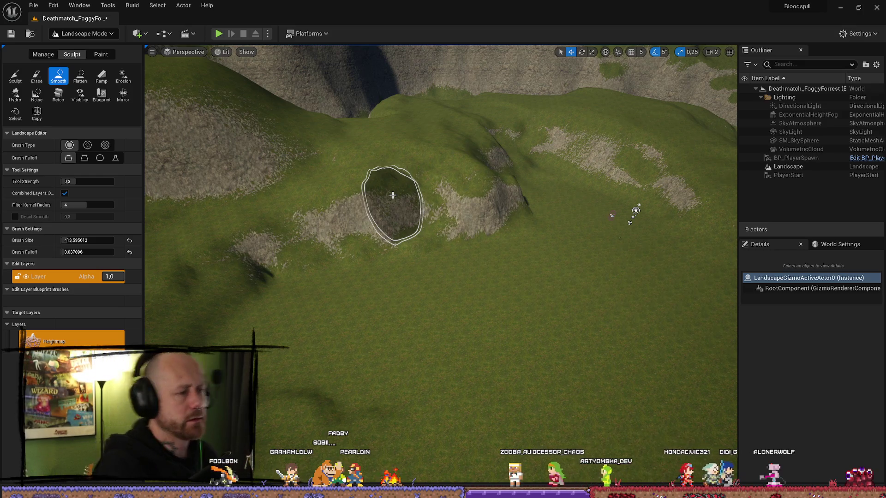
left_click_drag(433, 189, 438, 92)
mouse_move(429, 379)
left_mouse_down()
mouse_move(531, 321)
mouse_move(580, 306)
mouse_move(519, 392)
mouse_move(432, 267)
mouse_move(416, 267)
left_mouse_up()
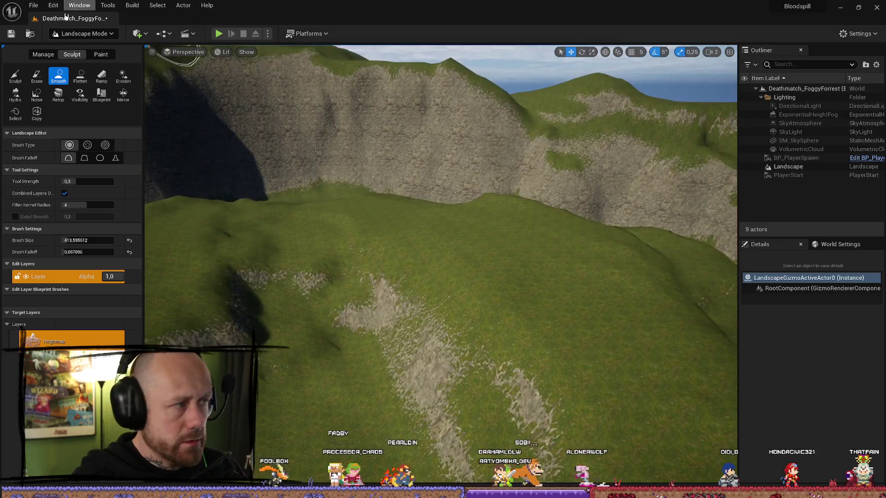
Leave landscape sculpting by switching back to Selection Mode.
left_click(83, 34)
left_click(97, 54)
scroll(357, 247, "down", 3)
Open the Content Drawer and browse to MyStuff > MyMeshes > Buildings.
key("ctrl+space")
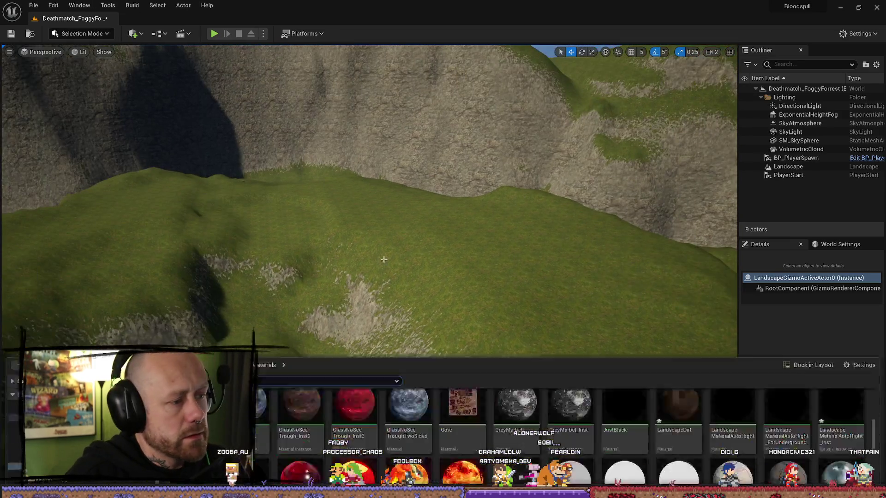
left_click(71, 341)
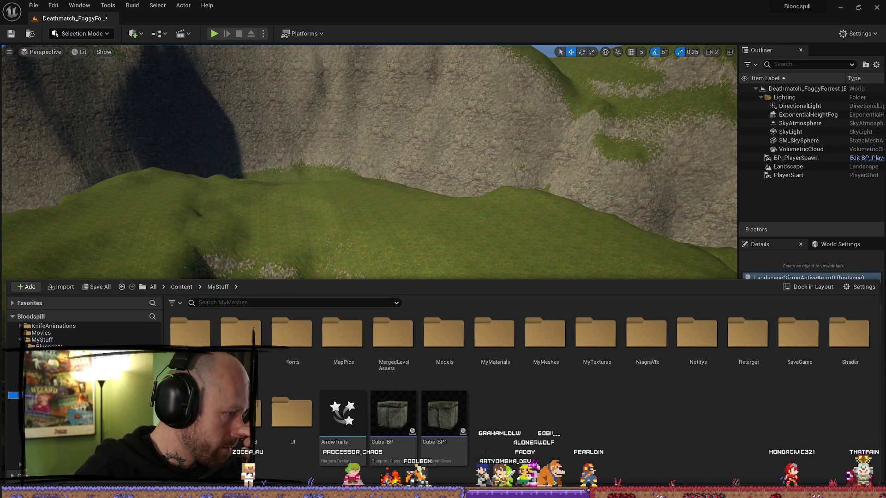
double_click(546, 333)
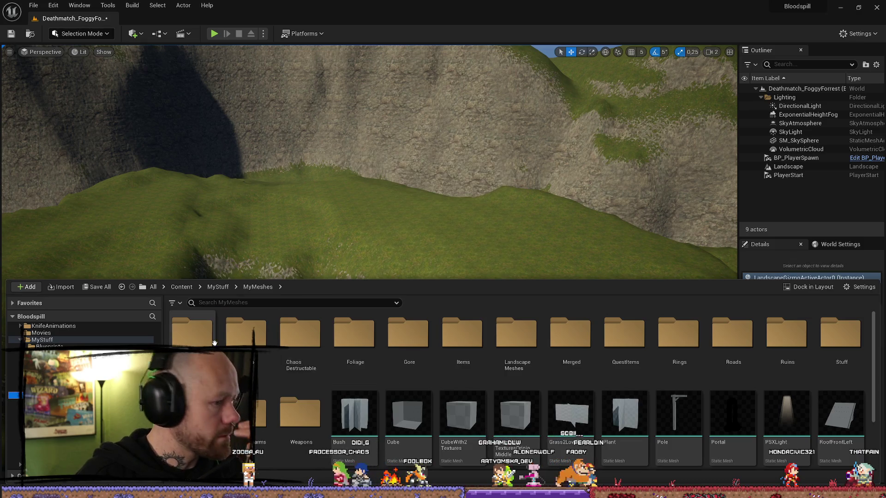
double_click(210, 342)
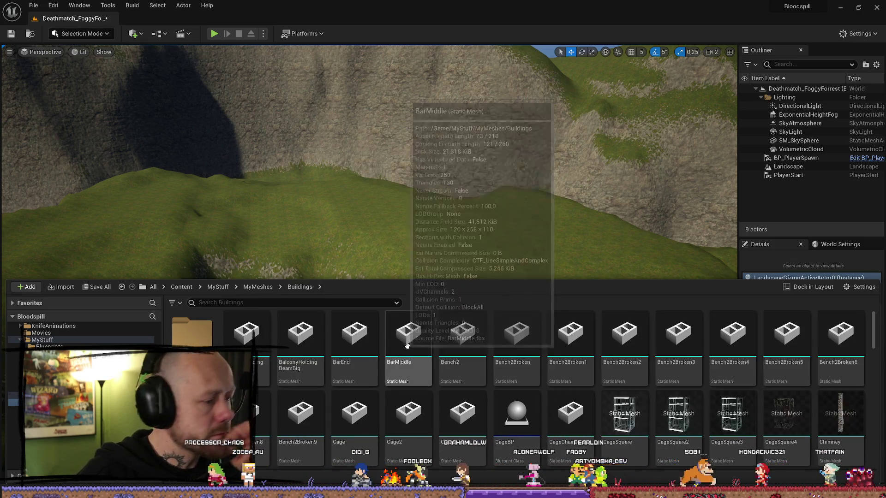
scroll(661, 413, "down", 10)
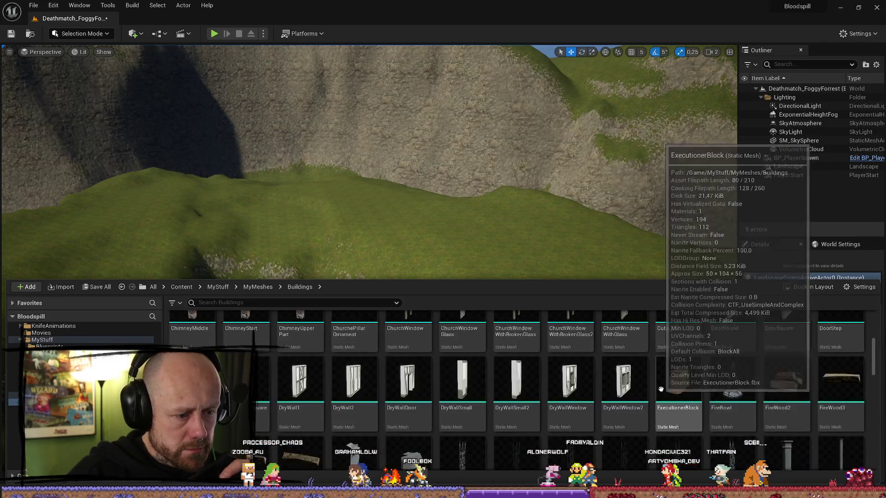
scroll(478, 408, "down", 10)
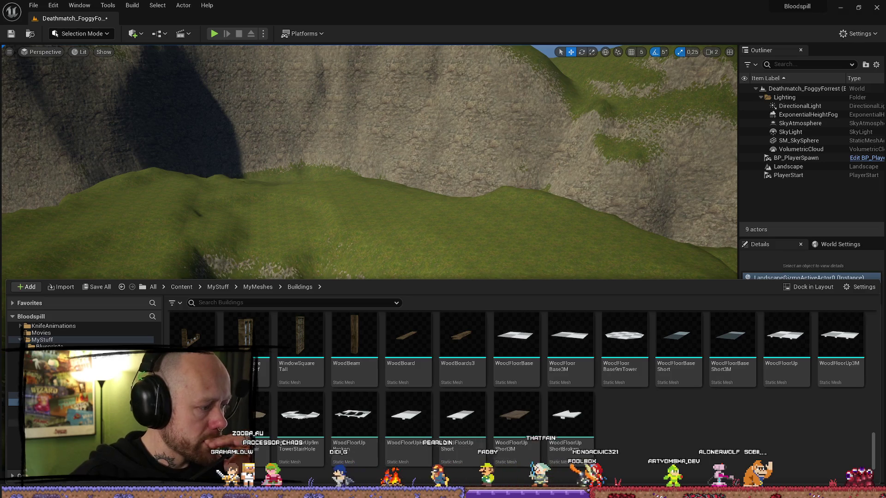
Open the Merged folder and place SM_MERGED_LittleHouse_Empty on the grassy slope.
left_click(16, 423)
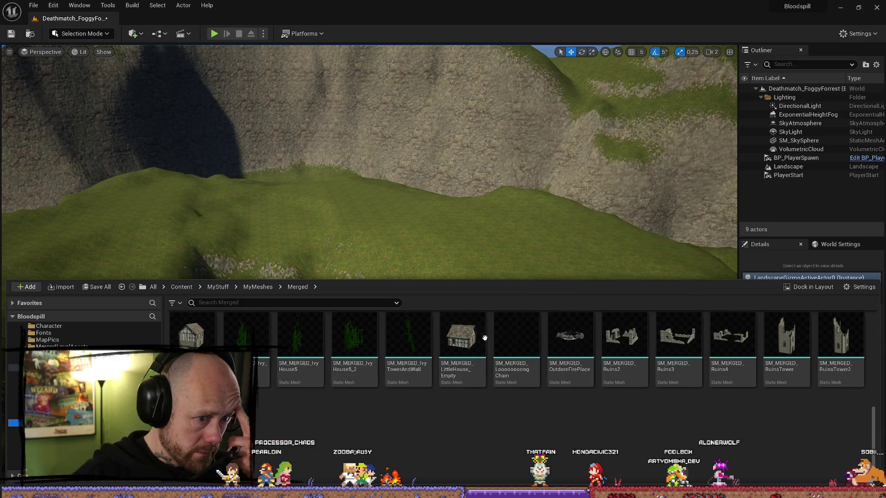
scroll(602, 396, "up", 5)
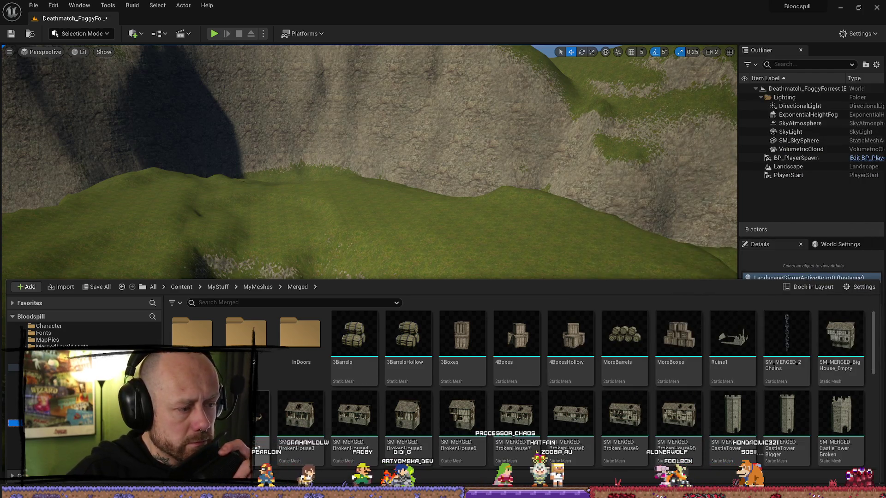
scroll(623, 374, "down", 3)
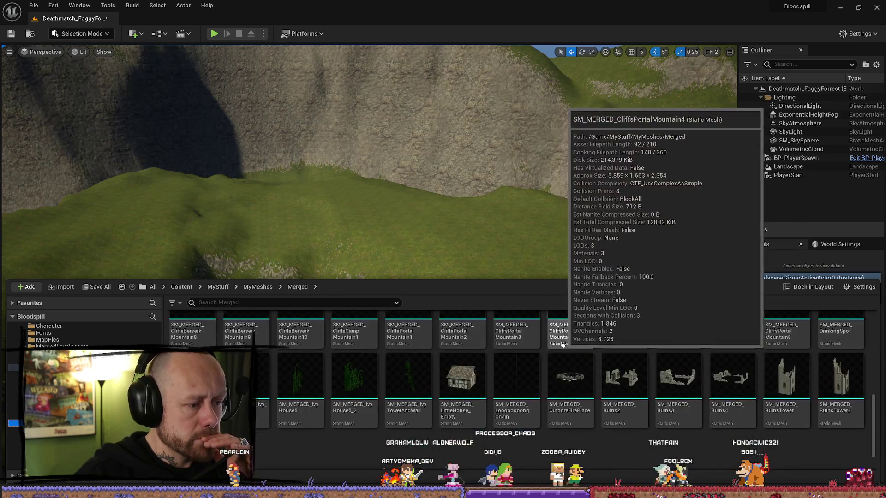
mouse_move(487, 375)
left_mouse_down()
mouse_move(362, 217)
mouse_move(535, 244)
left_mouse_up()
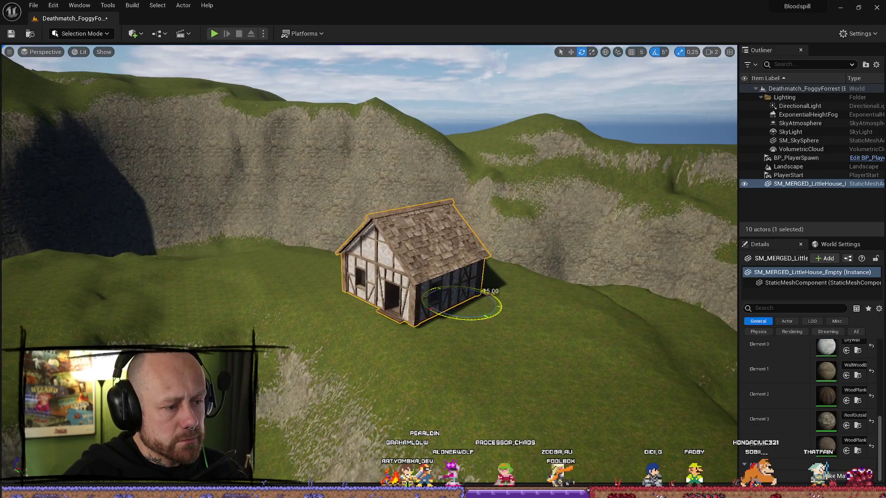
key("w")
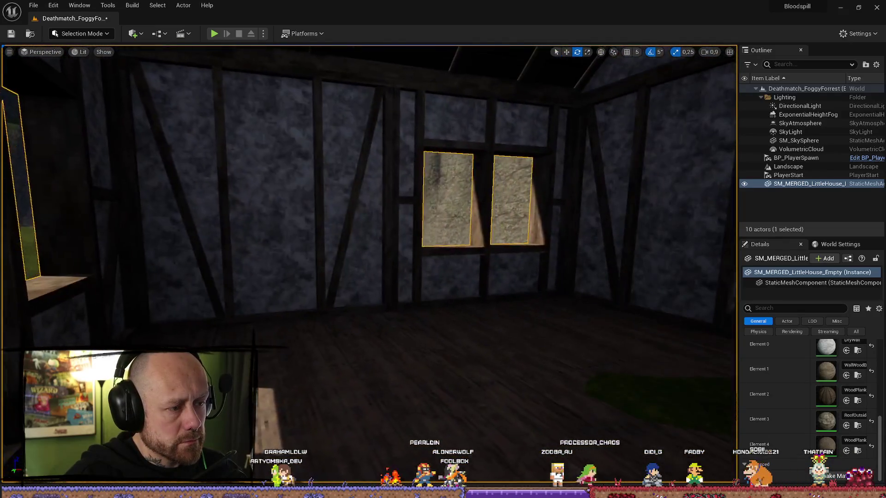
scroll(369, 263, "down", 3)
scroll(369, 263, "up", 2)
key("s")
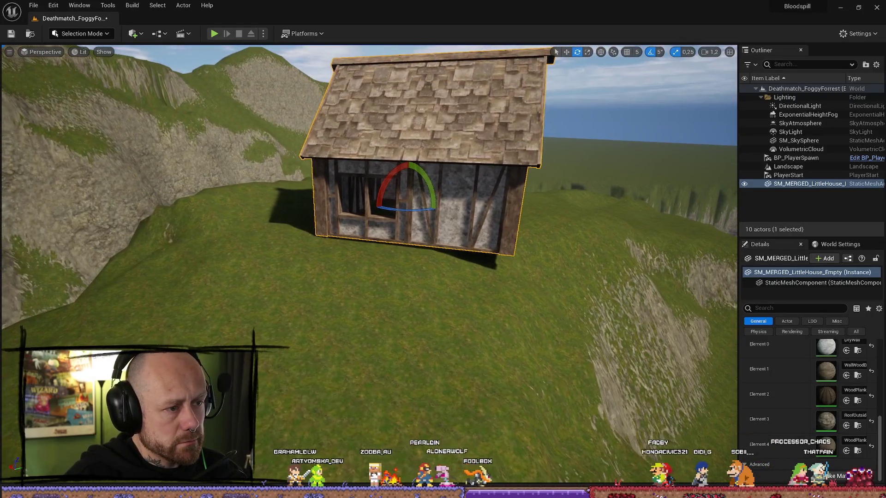
key("w")
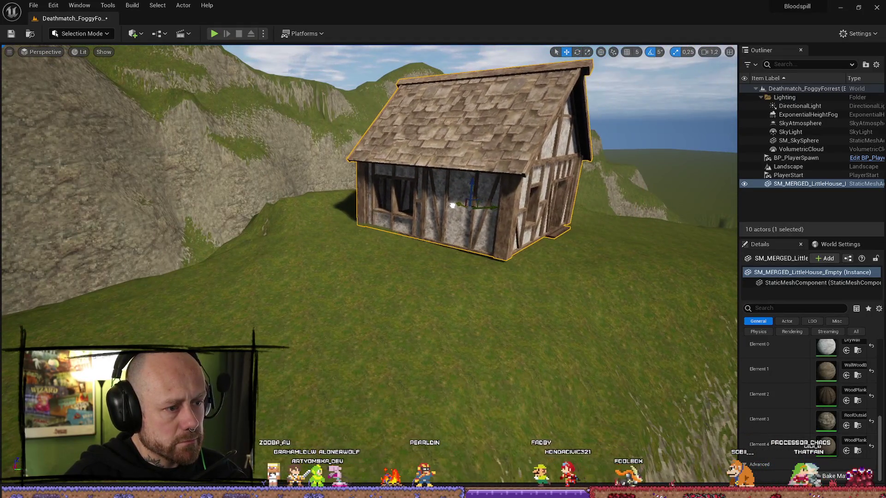
scroll(452, 206, "up", 1)
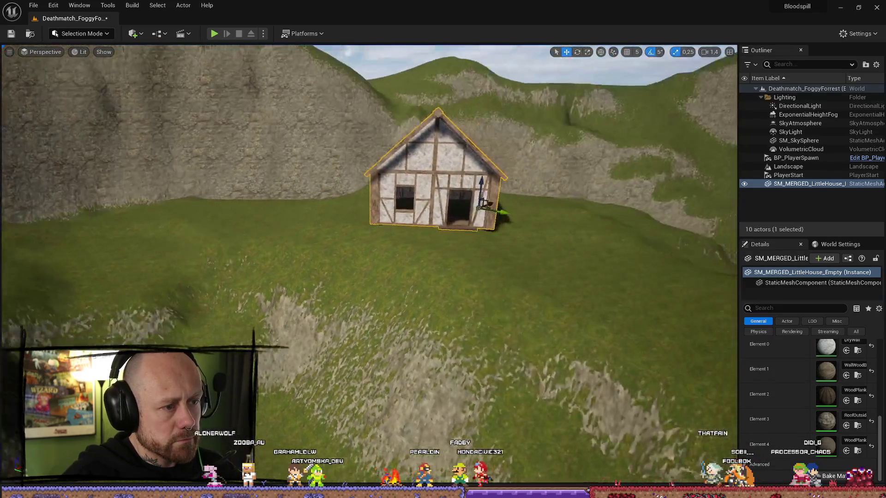
mouse_move(369, 263)
left_mouse_down()
mouse_move(351, 239)
mouse_move(332, 259)
left_mouse_up()
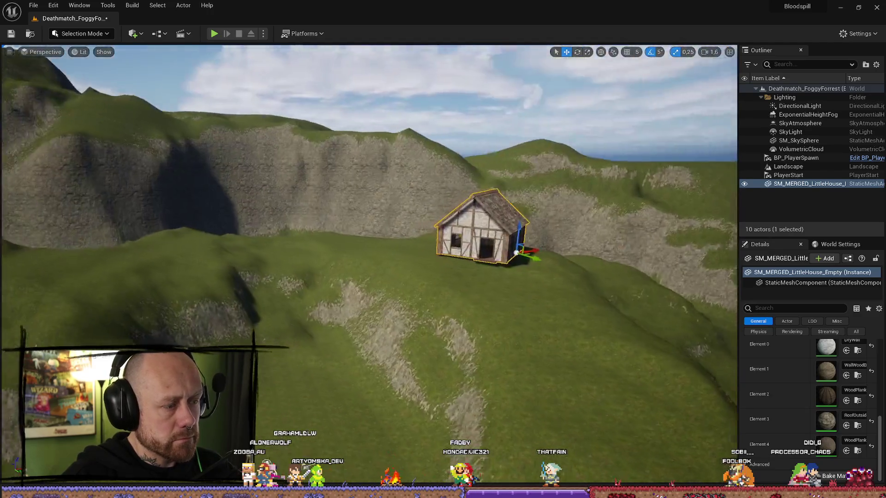
mouse_move(498, 277)
left_mouse_down()
mouse_move(494, 249)
mouse_move(498, 278)
left_mouse_up()
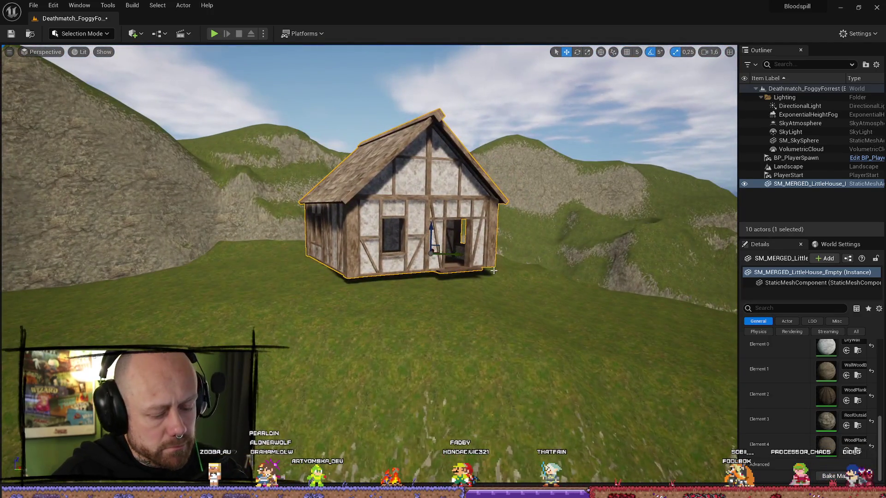
key("Delete")
key("ctrl+space")
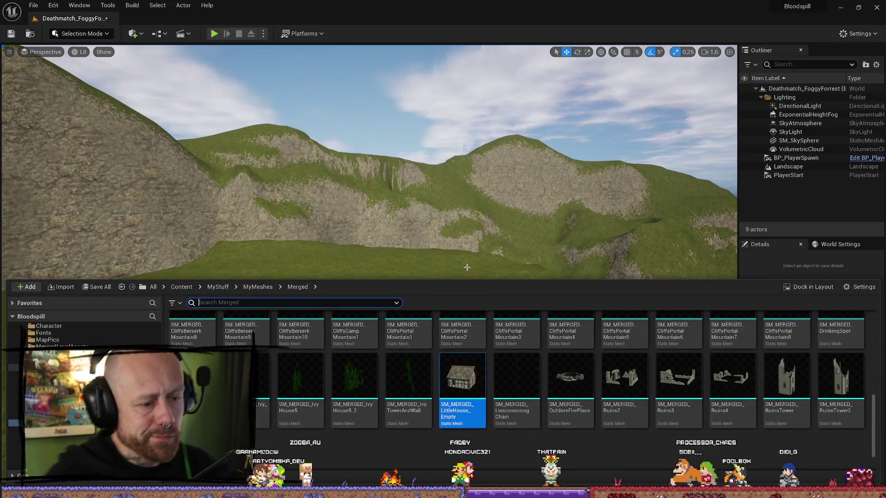
Place the BrokenHouse2 mesh on the hillside, then delete it again.
scroll(449, 404, "down", 1)
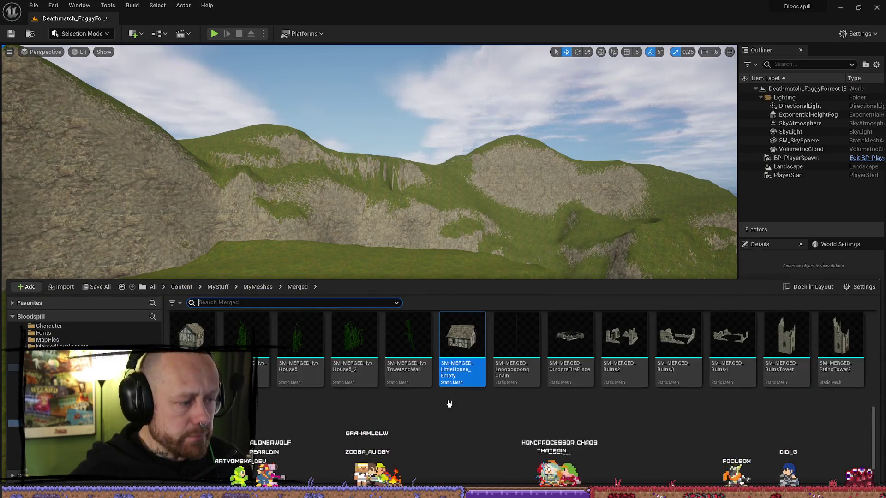
scroll(449, 404, "up", 5)
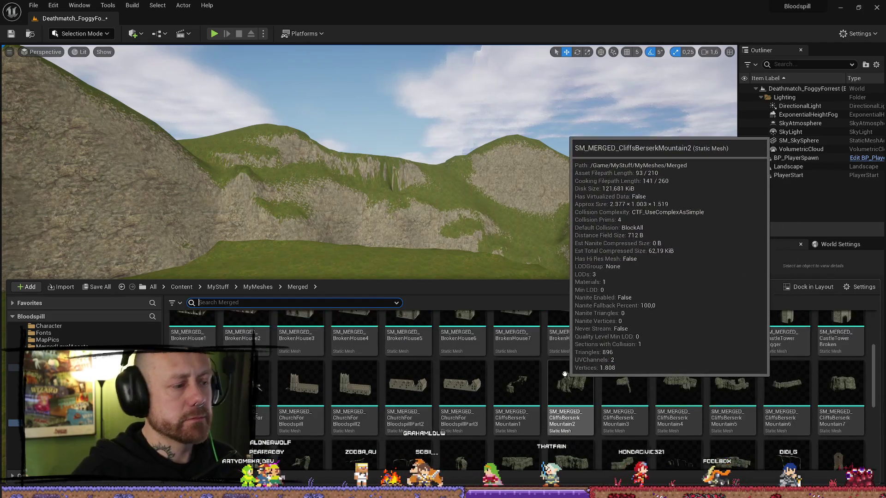
scroll(565, 374, "up", 2)
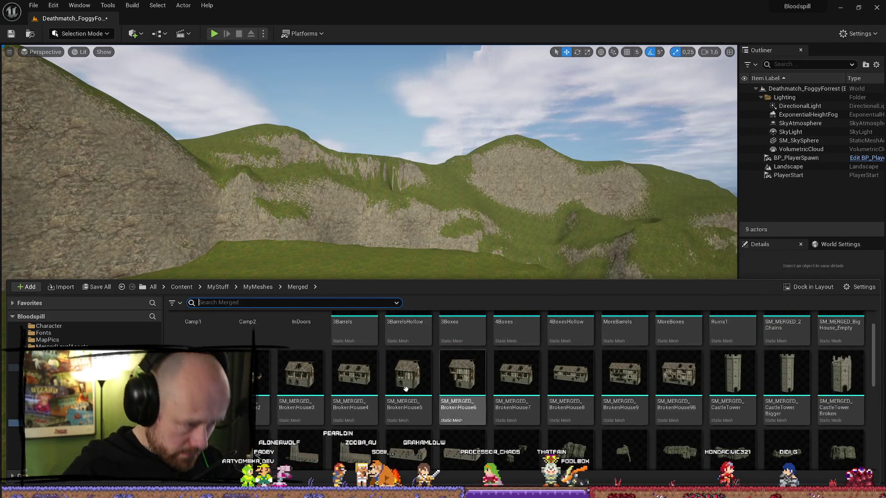
left_click_drag(262, 377, 364, 240)
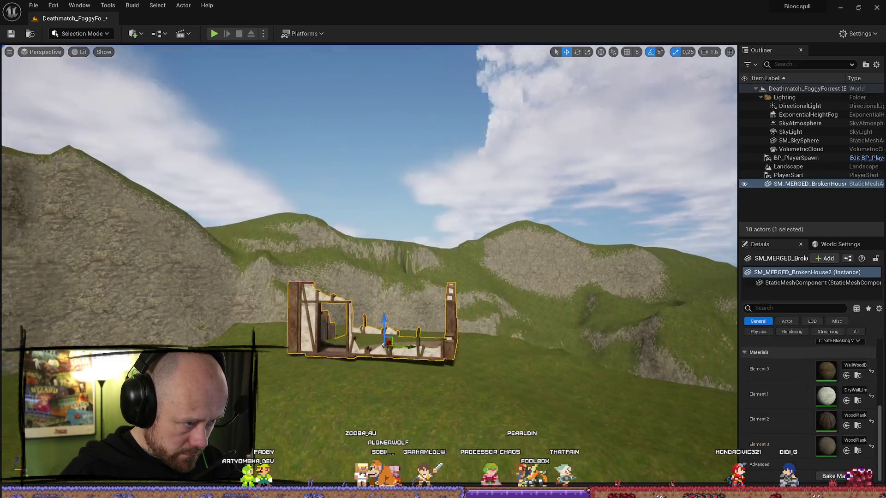
key("Delete")
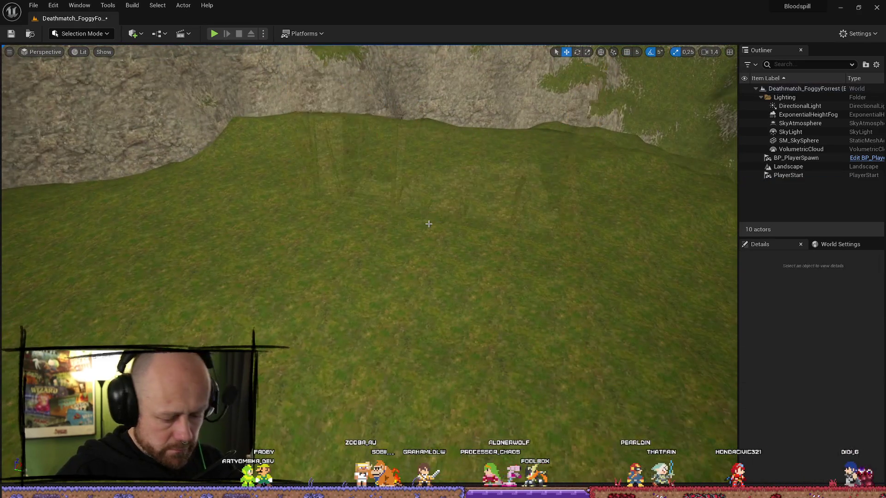
Reopen the Content Drawer and scroll the Merged folder down to SM_MERGED_LittleHouse_Empty.
key("ctrl+space")
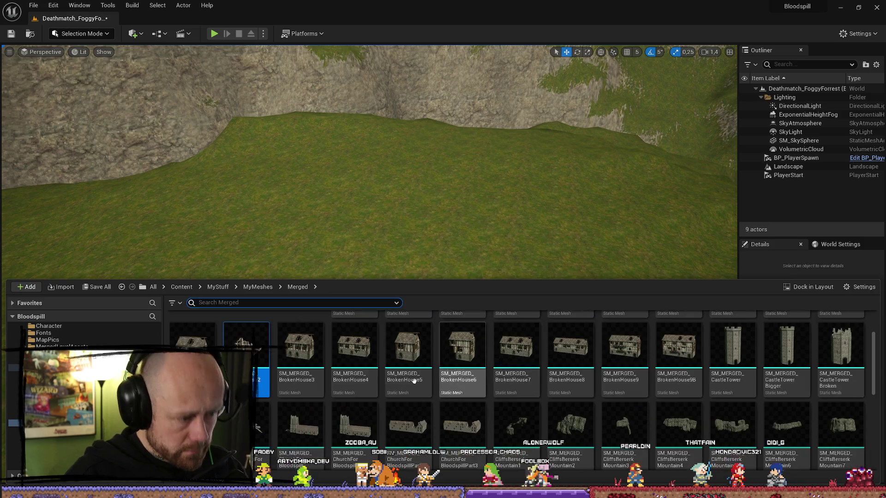
scroll(548, 373, "up", 1)
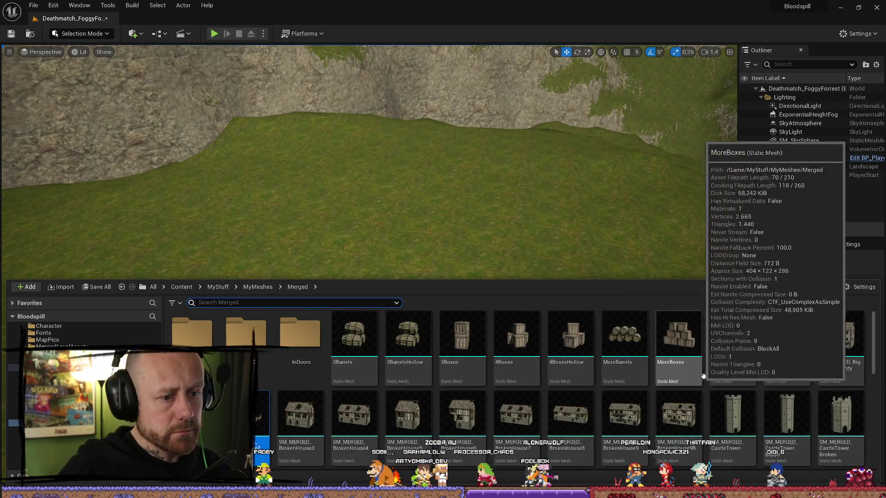
scroll(865, 353, "up", 1)
scroll(600, 409, "down", 3)
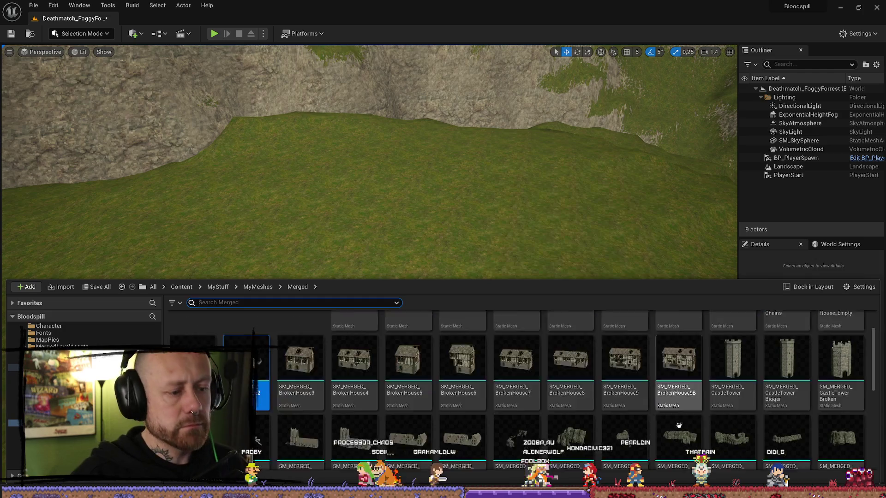
scroll(660, 388, "down", 3)
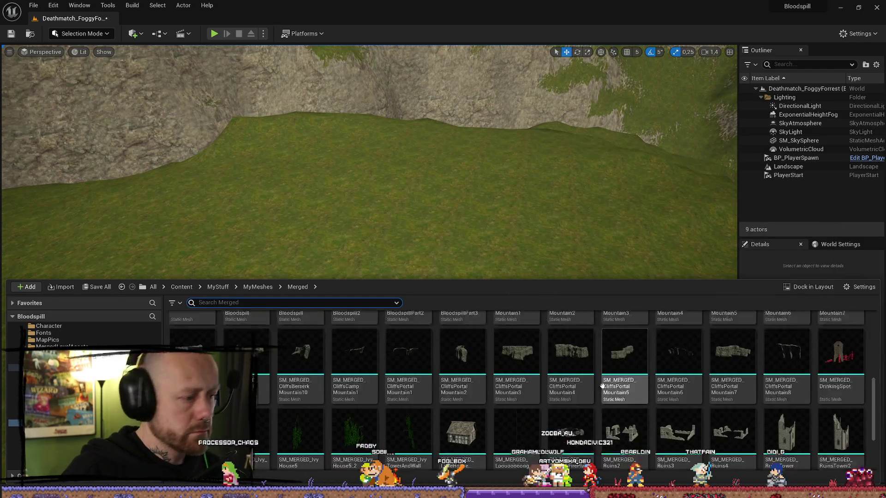
scroll(614, 383, "down", 2)
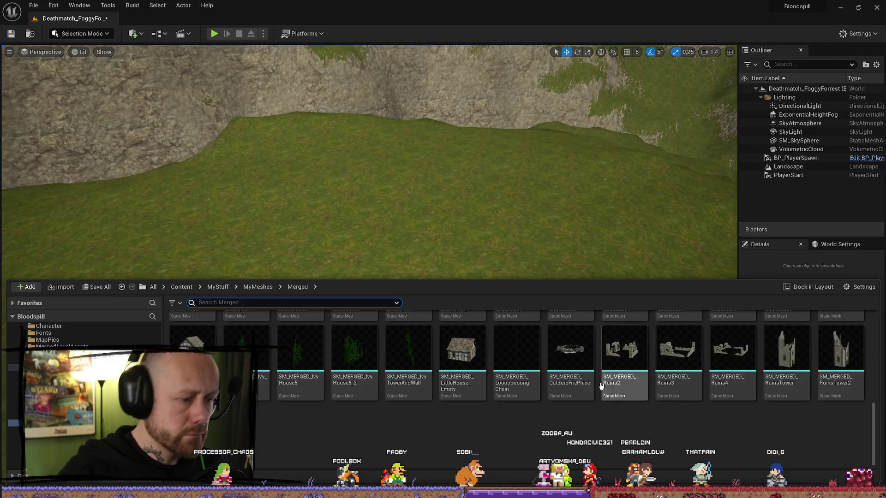
Drag SM_MERGED_LittleHouse_Empty onto the grassy slope and orbit around it.
mouse_move(461, 351)
left_mouse_down()
mouse_move(462, 324)
mouse_move(406, 148)
mouse_move(487, 150)
left_mouse_up()
mouse_move(461, 185)
left_mouse_down()
mouse_move(415, 177)
mouse_move(454, 171)
left_mouse_up()
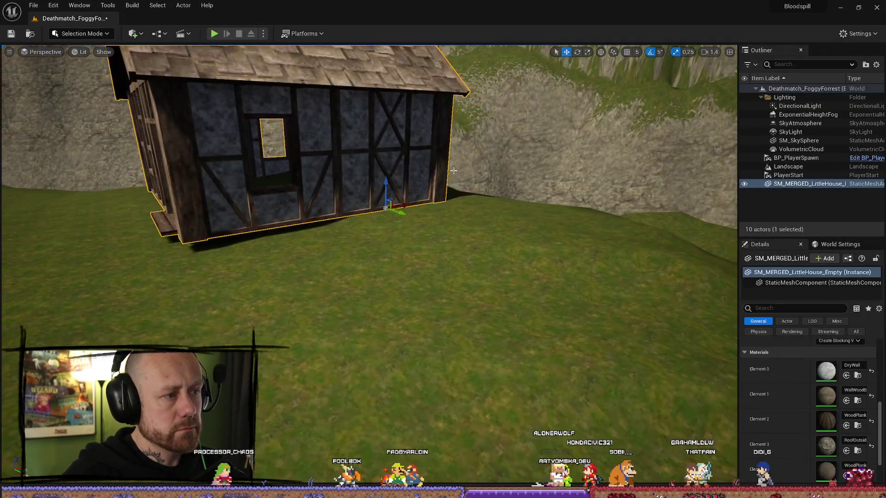
mouse_move(397, 217)
left_mouse_down()
mouse_move(355, 199)
mouse_move(350, 184)
mouse_move(571, 169)
mouse_move(508, 286)
mouse_move(560, 426)
mouse_move(538, 346)
mouse_move(563, 326)
mouse_move(531, 309)
left_mouse_up()
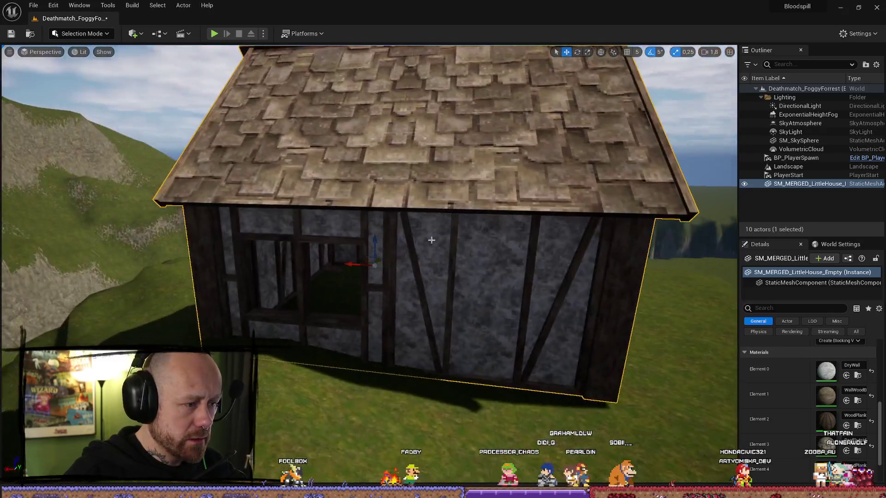
key("ctrl+b")
scroll(422, 438, "up", 5)
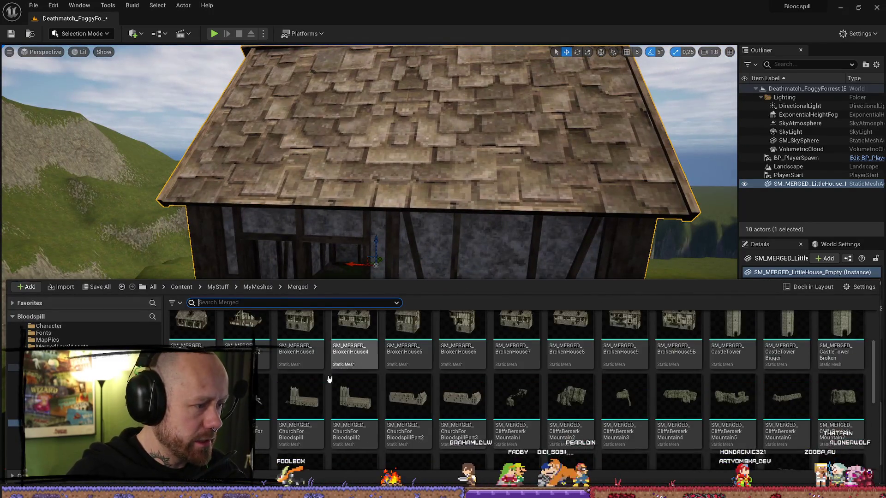
Search MyMeshes for 'chimn' and place ChimneyUpperPart at the little house.
left_click(260, 287)
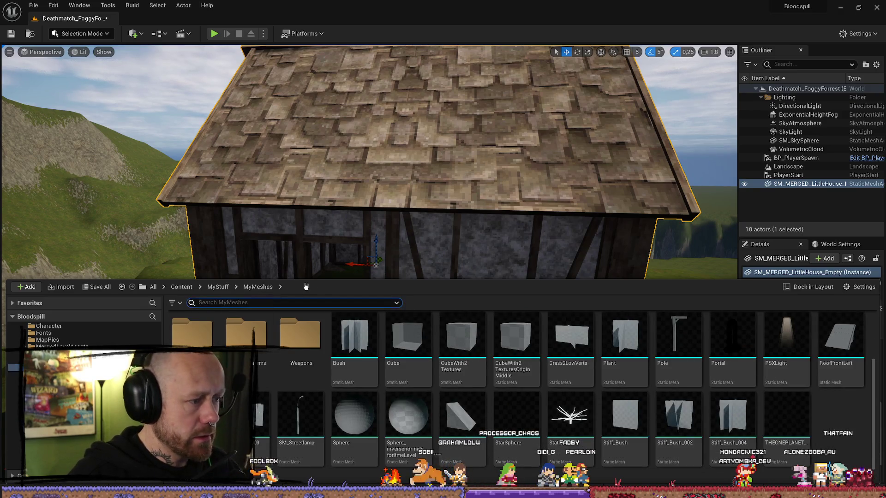
type("chimn")
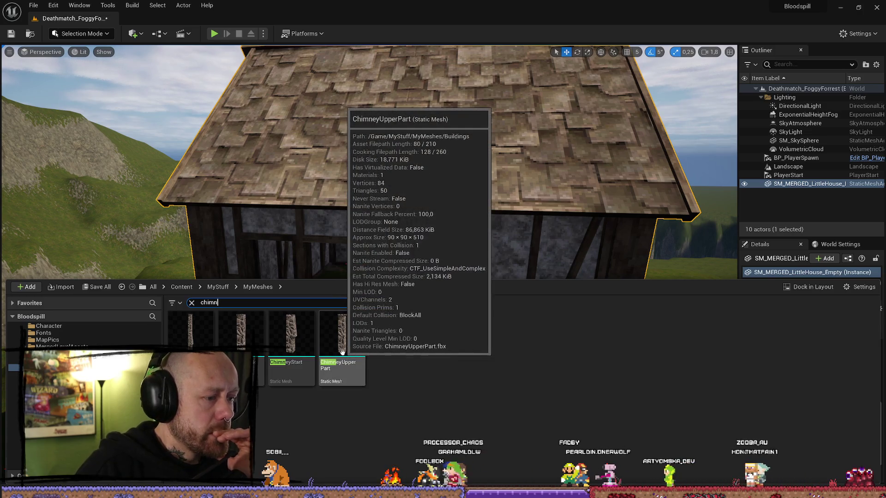
left_click_drag(342, 353, 496, 327)
left_click(478, 312)
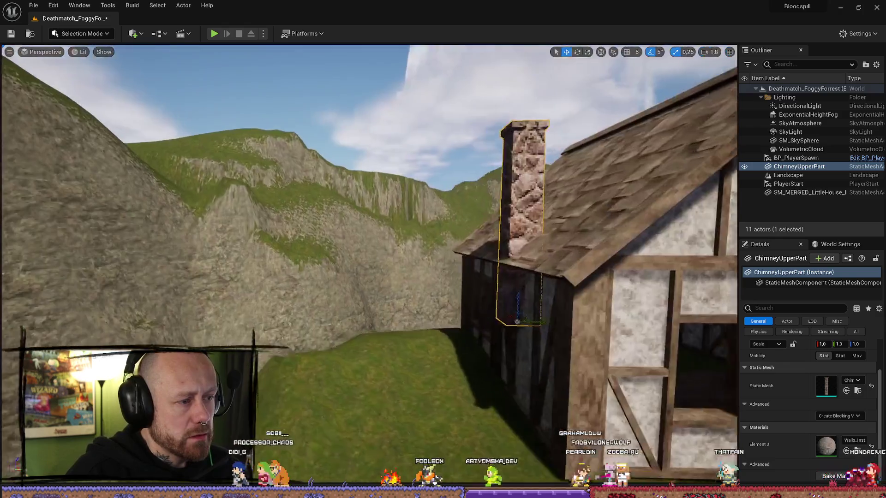
left_click_drag(524, 295, 480, 296)
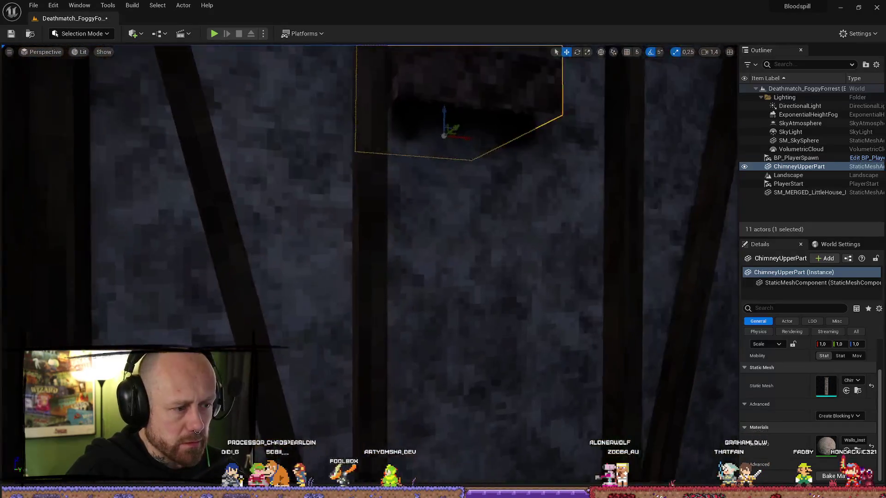
Place the ChimneyStart mesh inside the house and reselect ChimneyUpperPart.
key("ctrl+b")
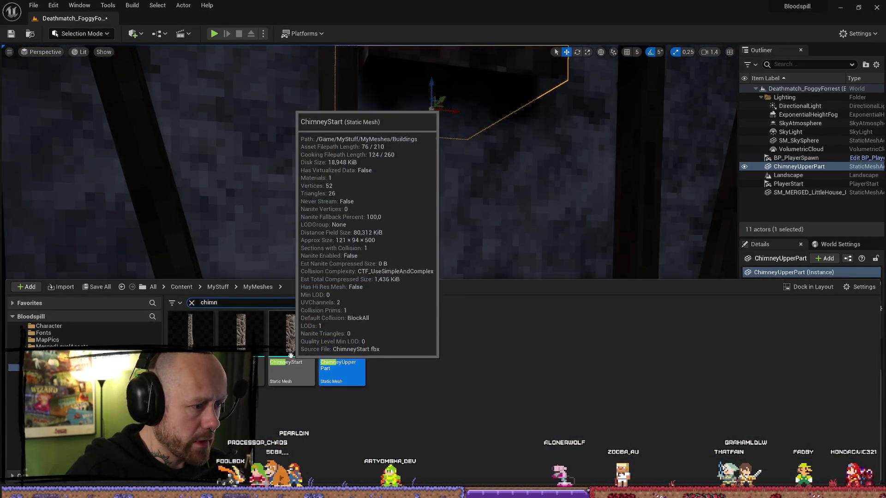
left_click_drag(290, 356, 431, 251)
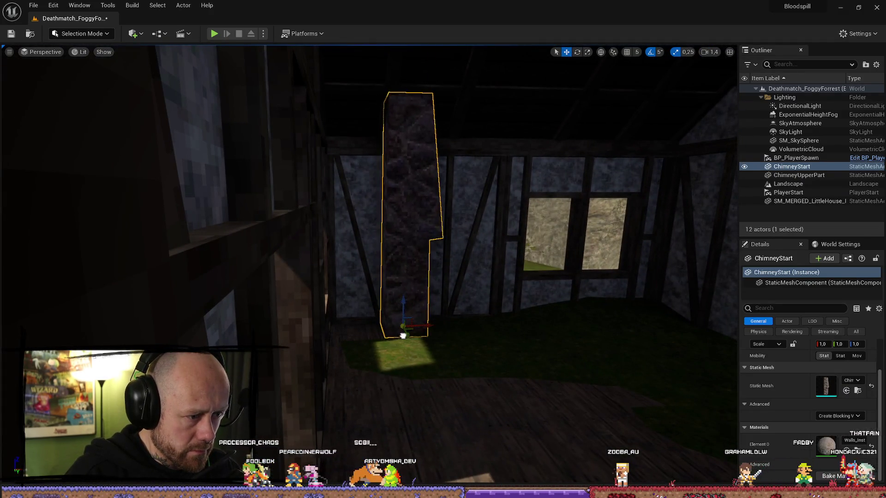
scroll(403, 335, "down", 2)
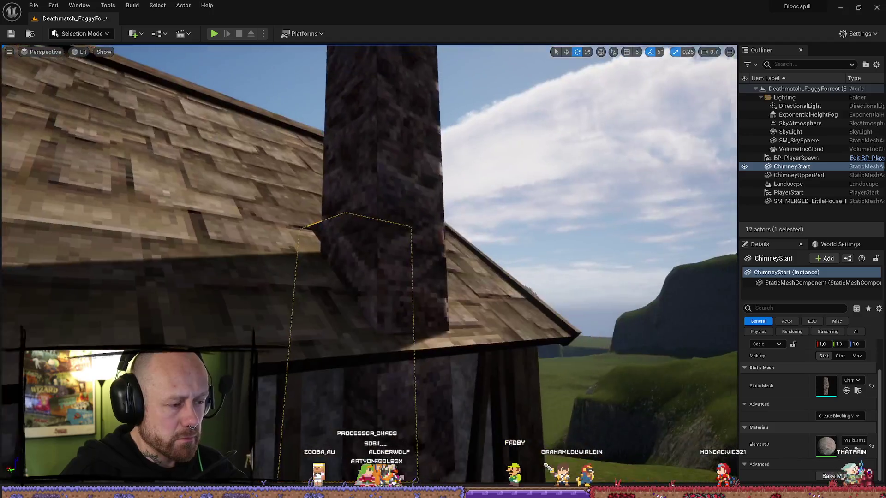
left_click(379, 139)
scroll(395, 236, "down", 3)
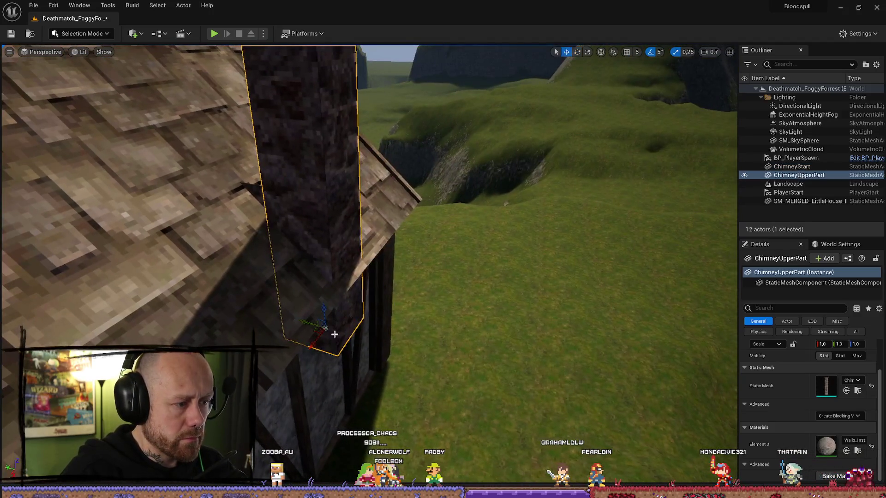
Select and delete the ChimneyUpperPart piece.
key("w")
mouse_move(368, 245)
left_mouse_down()
mouse_move(306, 243)
mouse_move(329, 251)
mouse_move(597, 194)
mouse_move(300, 360)
mouse_move(360, 331)
left_mouse_up()
left_click(359, 332)
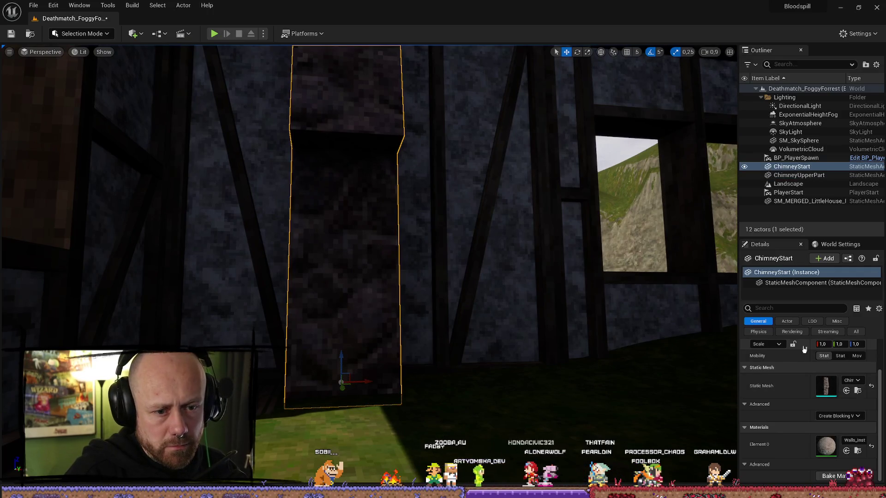
scroll(804, 350, "up", 3)
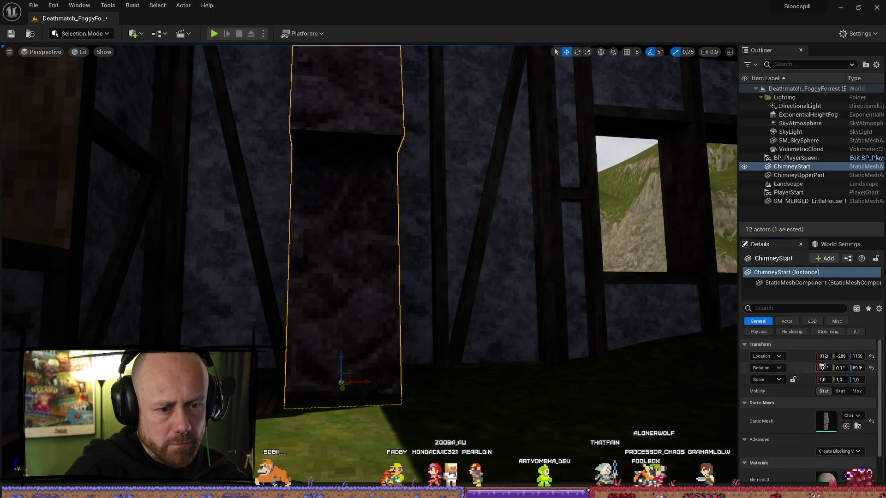
left_click_drag(461, 231, 461, 333)
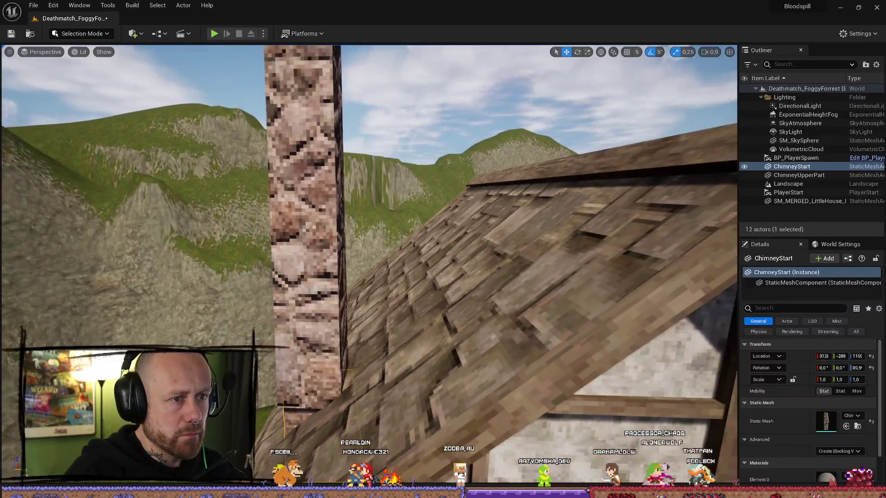
left_click(799, 141)
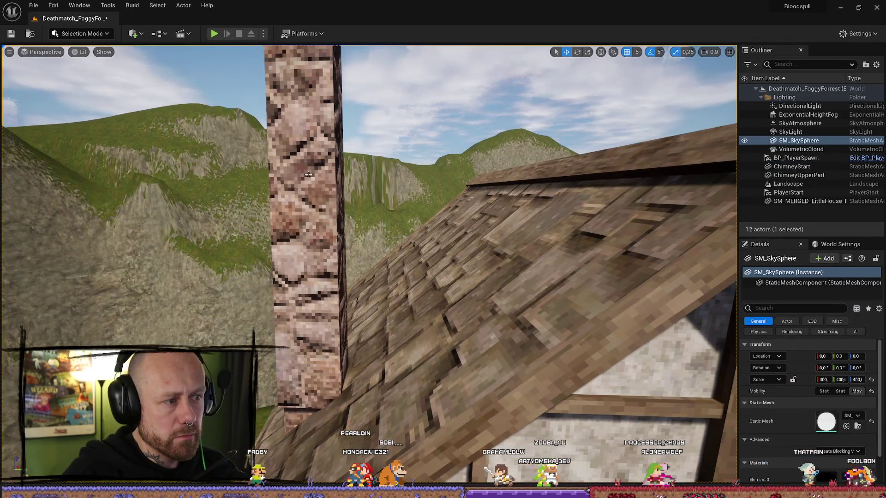
left_click(799, 175)
key("Delete")
Delete the ChimneyStart piece together with the little house.
left_click_drag(462, 332, 462, 346)
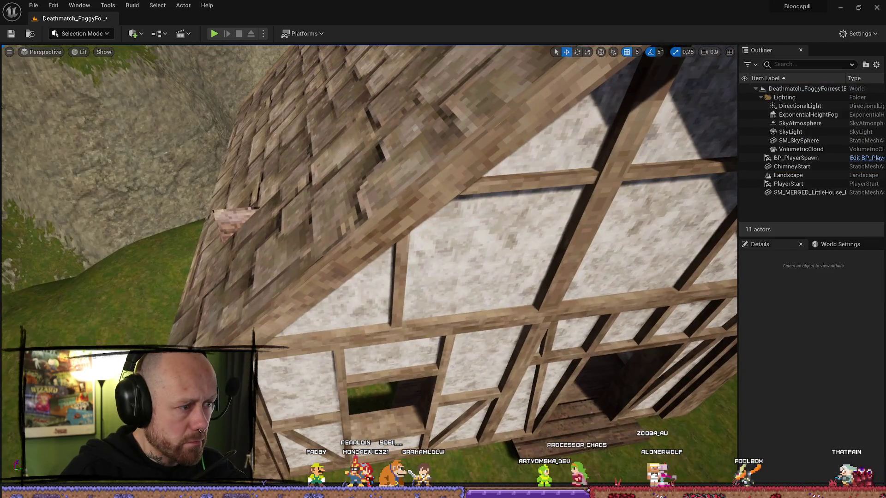
left_click(227, 211)
key("Delete")
left_click(524, 227)
key("Delete")
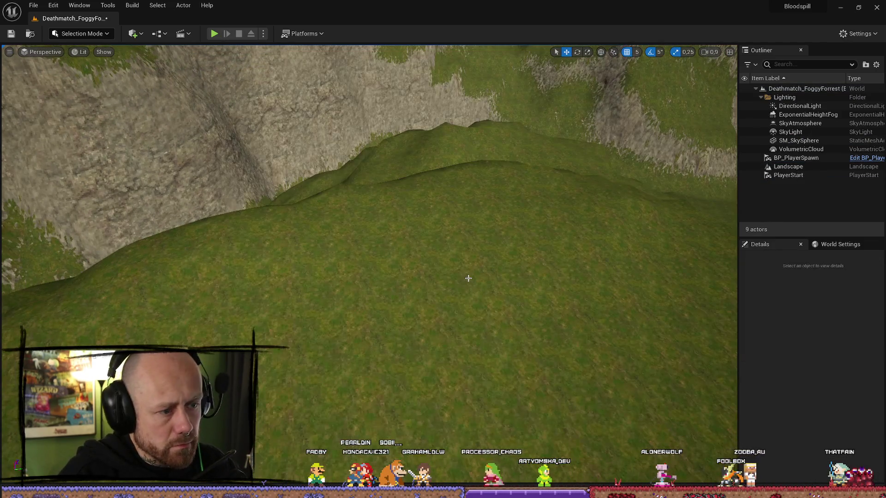
Clear the chimney search in Merged and place a new LittleHouse_Empty, nudging it along the slope.
key("ctrl+space")
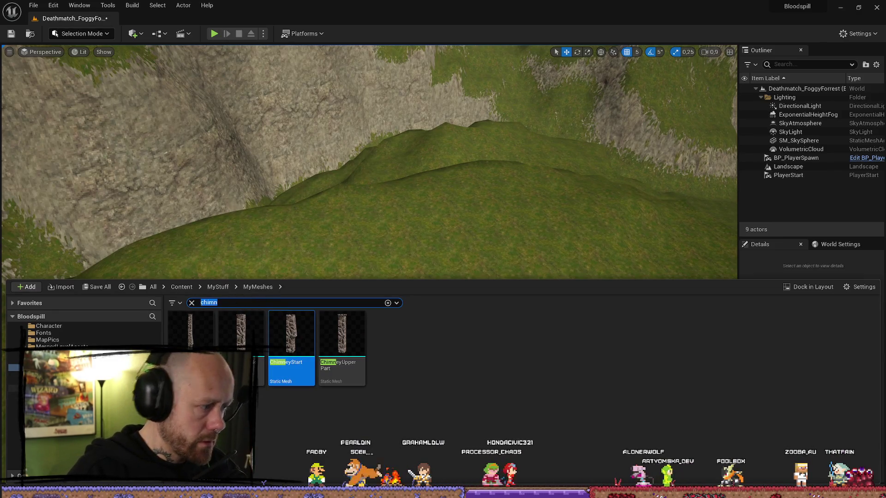
left_click(56, 422)
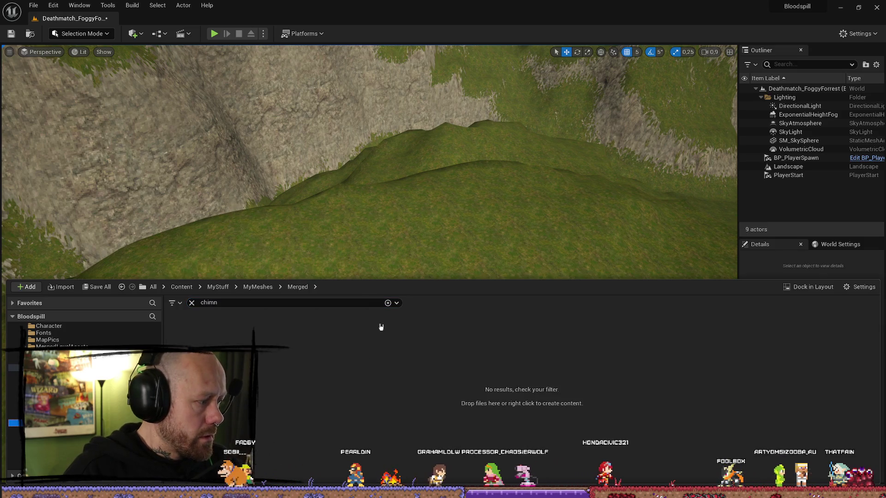
left_click(192, 303)
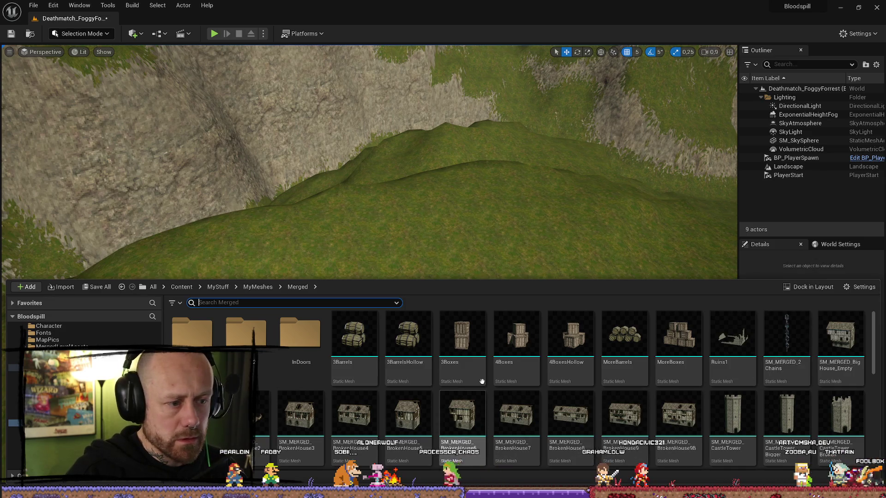
scroll(709, 388, "down", 1)
scroll(710, 389, "down", 2)
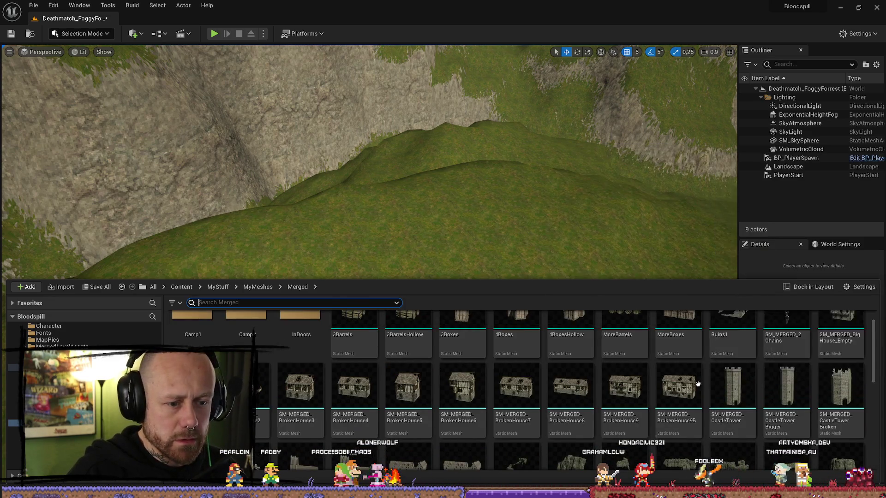
mouse_move(462, 431)
left_mouse_down()
mouse_move(490, 185)
mouse_move(599, 194)
left_mouse_up()
mouse_move(574, 254)
left_mouse_down()
mouse_move(419, 222)
mouse_move(364, 234)
mouse_move(366, 251)
mouse_move(346, 268)
mouse_move(592, 359)
mouse_move(545, 293)
mouse_move(712, 326)
mouse_move(317, 263)
left_mouse_up()
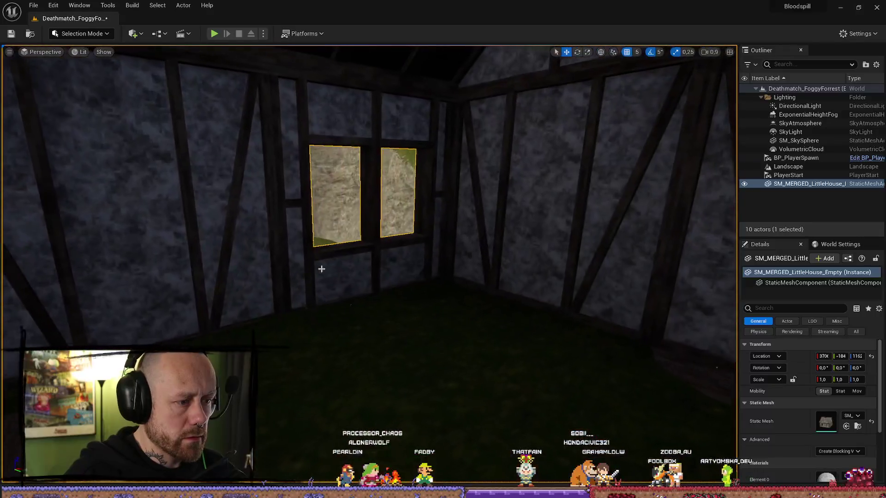
Go back to the MyStuff folder and search for 'chim' again.
key("ctrl+space")
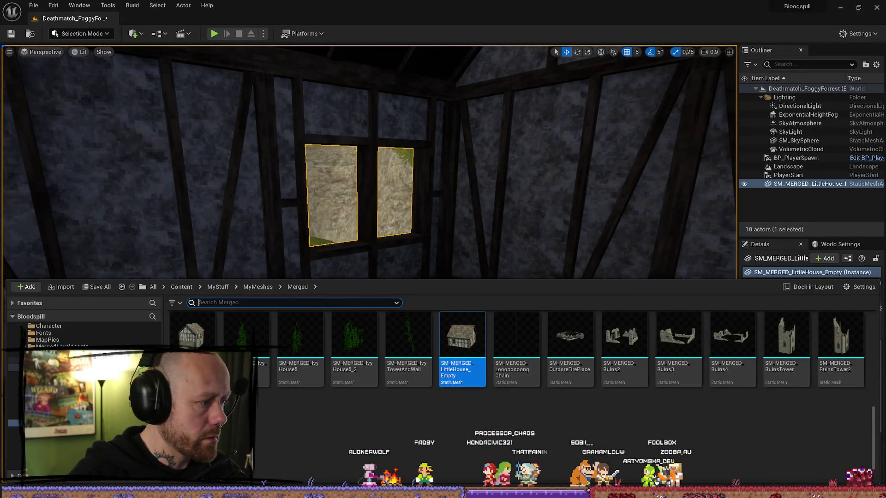
key("alt+Left")
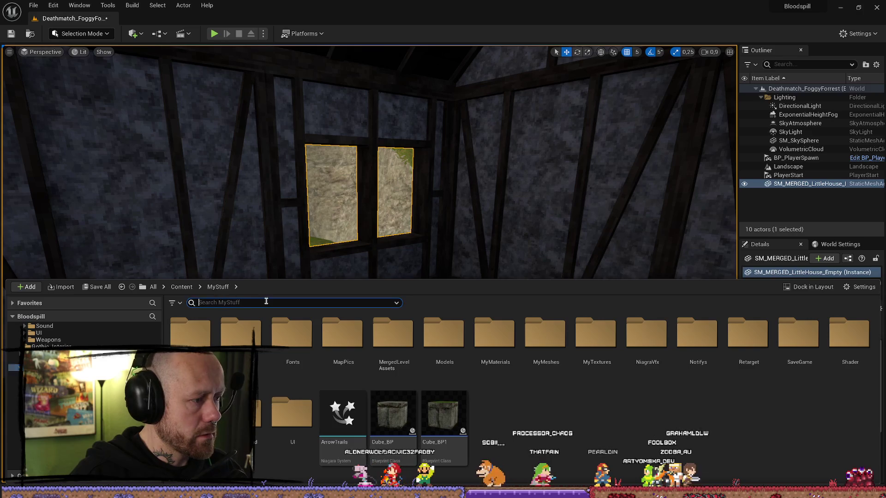
type("chim")
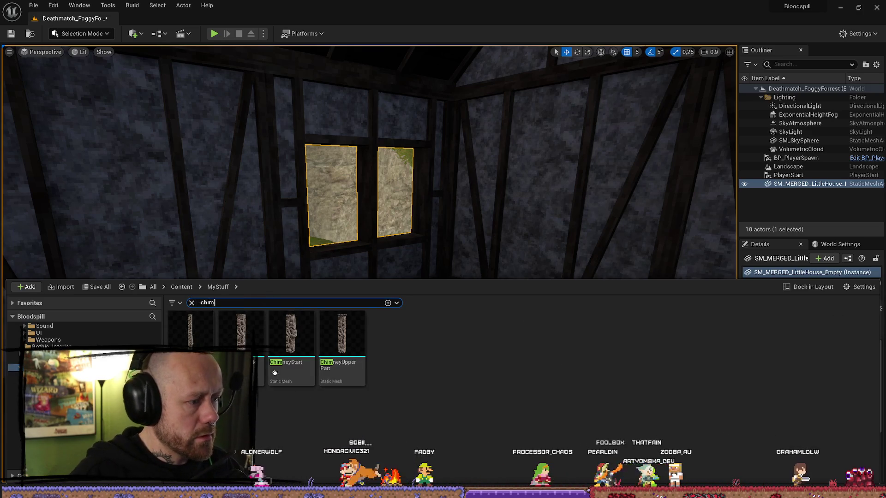
mouse_move(275, 373)
left_mouse_down()
mouse_move(371, 240)
mouse_move(378, 387)
left_mouse_up()
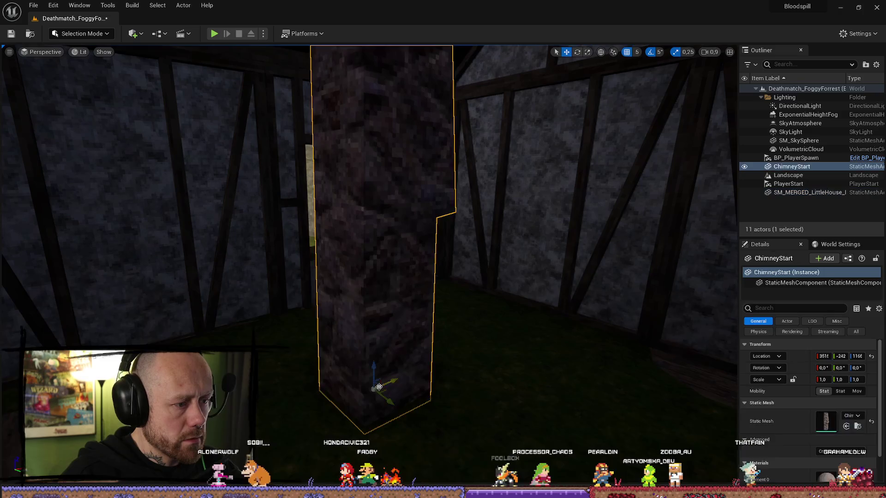
key("ctrl+space")
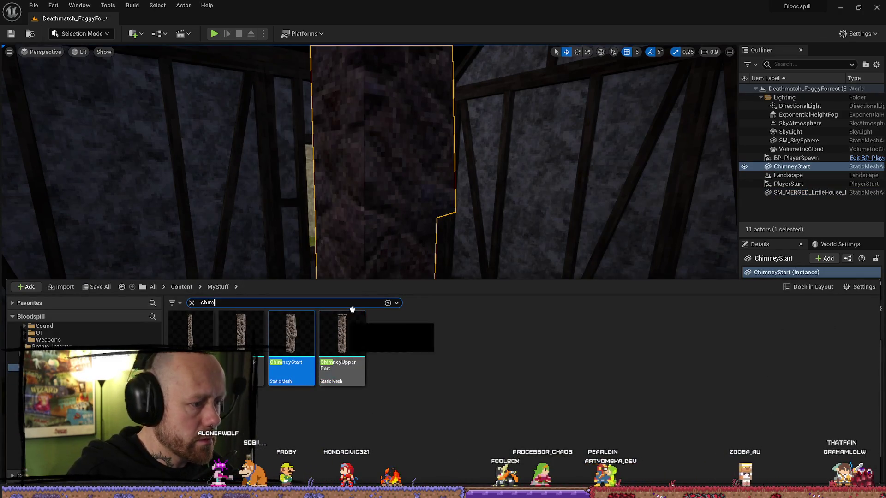
mouse_move(352, 309)
left_mouse_down()
mouse_move(376, 370)
mouse_move(407, 366)
left_mouse_up()
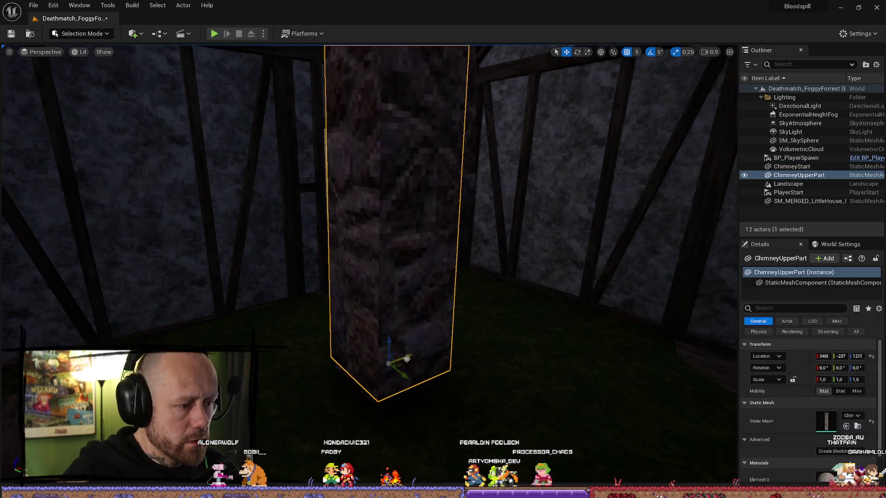
left_click(306, 379)
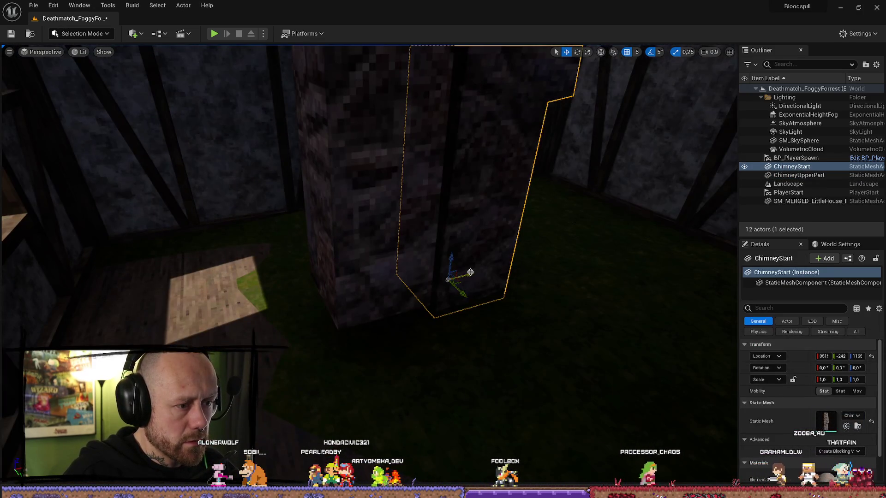
mouse_move(470, 273)
left_mouse_down()
mouse_move(240, 292)
mouse_move(162, 259)
mouse_move(206, 239)
mouse_move(237, 252)
mouse_move(226, 253)
mouse_move(233, 236)
mouse_move(379, 271)
mouse_move(439, 234)
mouse_move(390, 243)
mouse_move(402, 364)
mouse_move(407, 346)
left_mouse_up()
key("e")
key("f")
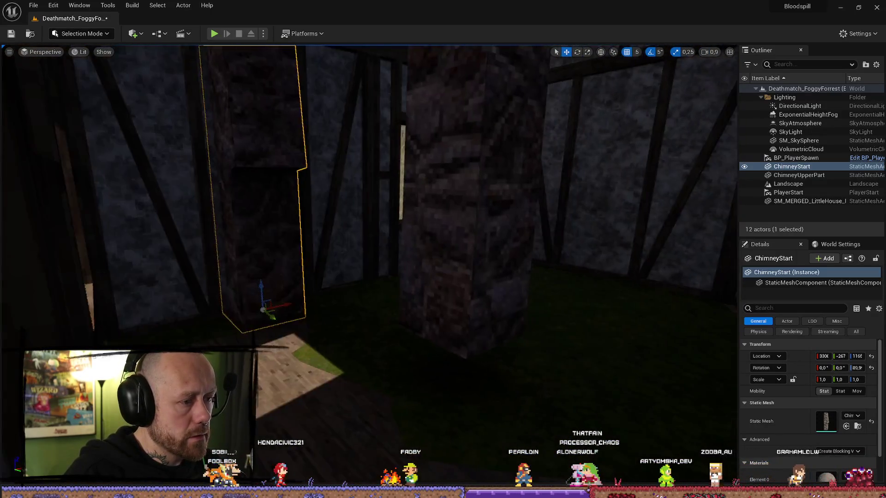
left_click(376, 340)
scroll(371, 339, "down", 2)
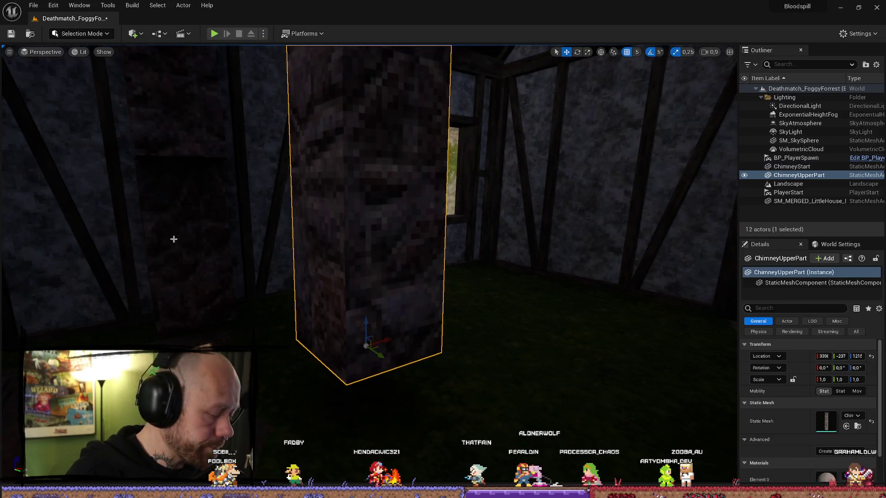
left_click(173, 239)
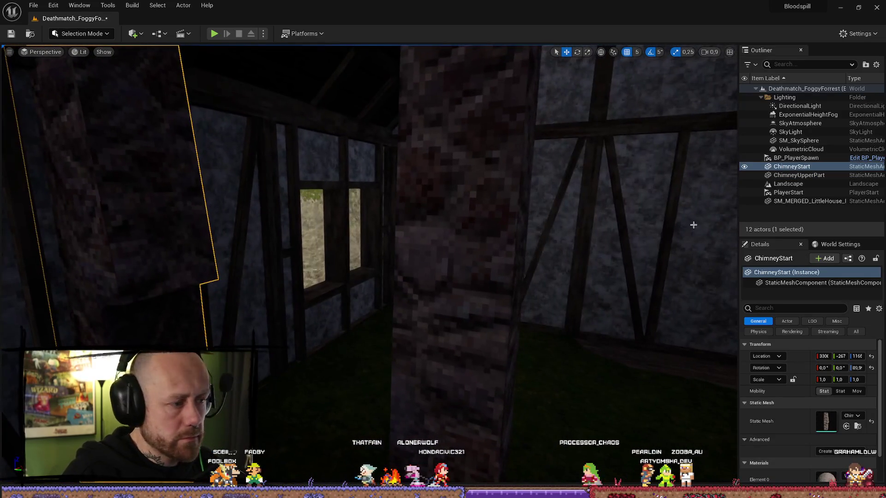
Copy ChimneyStart's Location onto ChimneyUpperPart and focus on the upper piece.
right_click(809, 361)
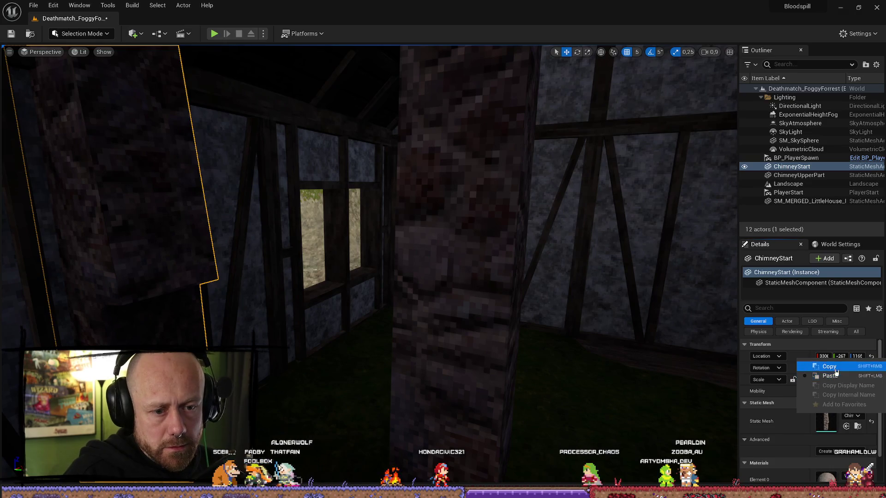
left_click(816, 366)
key("ctrl+z")
right_click(799, 357)
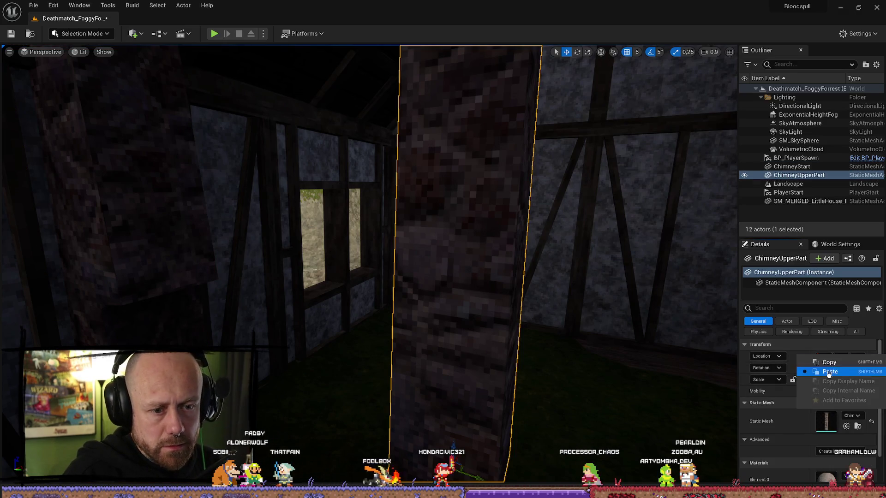
left_click(809, 366)
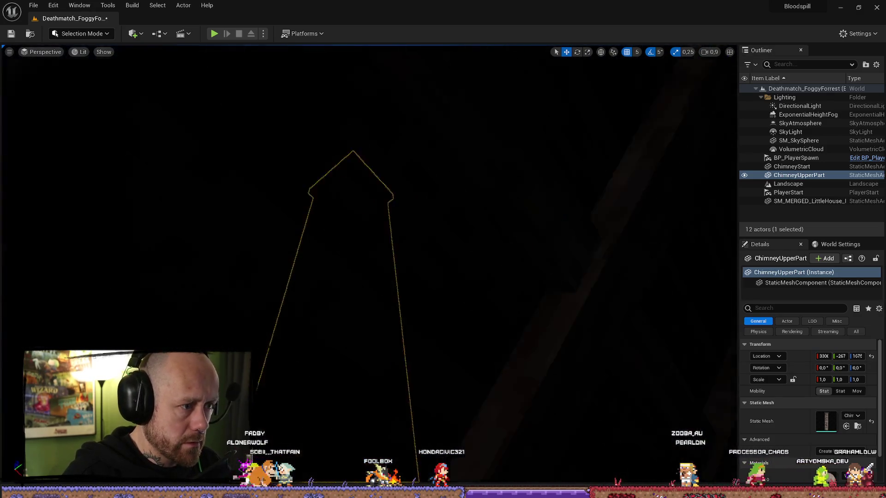
key("f")
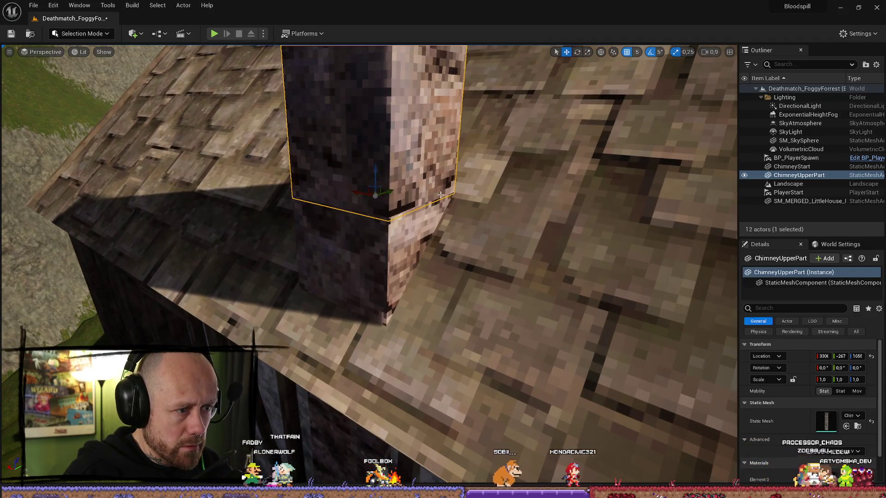
Check the chimney against the roof, selecting the house, upper piece, landscape and chimney base.
left_click(377, 166)
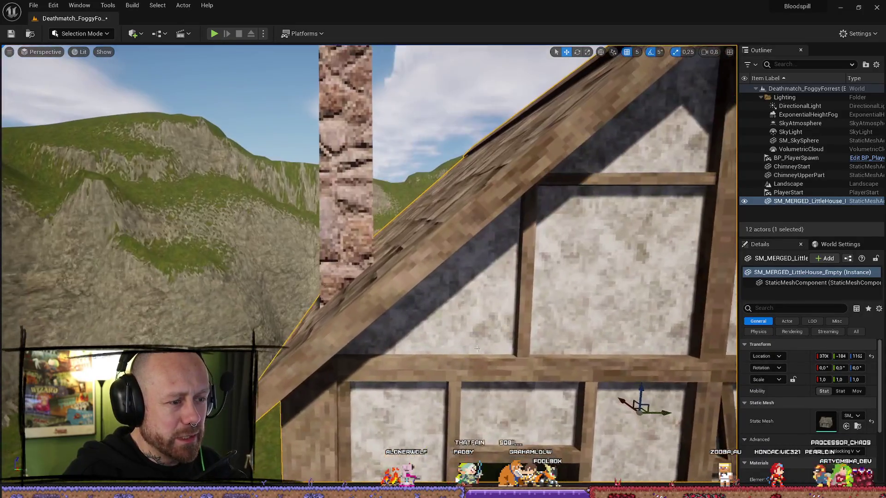
left_click_drag(477, 349, 466, 332)
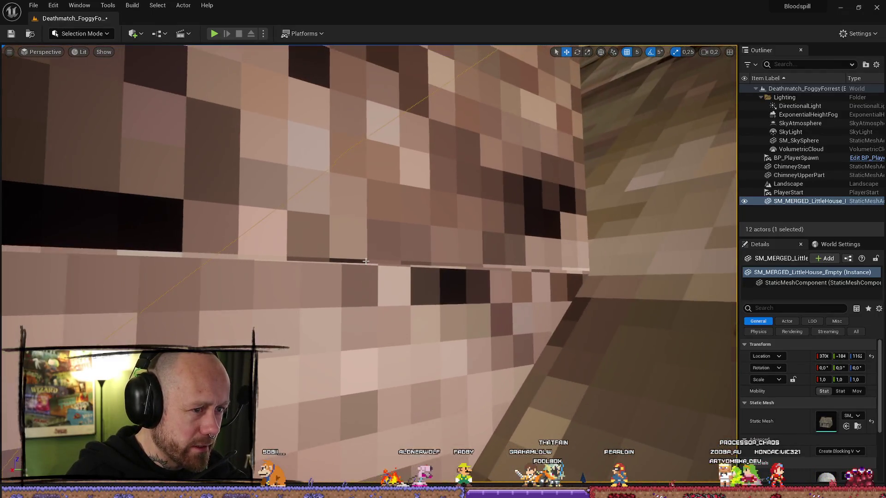
left_click(365, 261)
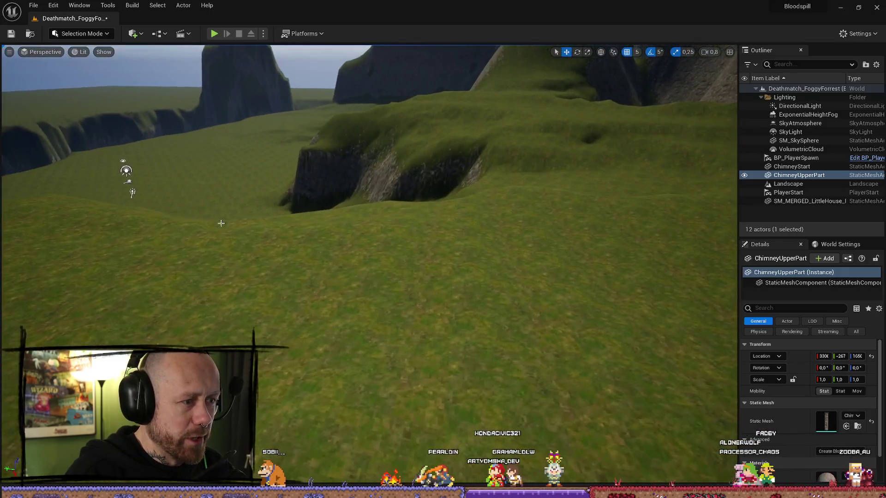
left_click(221, 224)
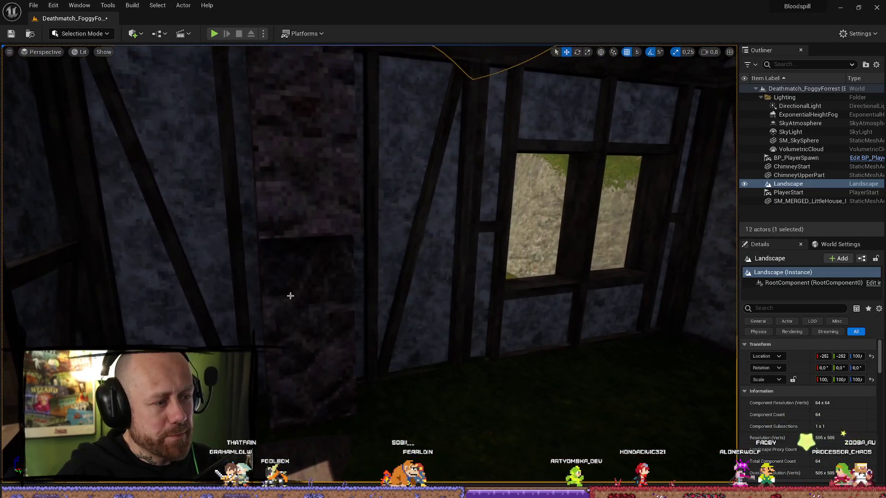
left_click(290, 296)
scroll(313, 135, "down", 10)
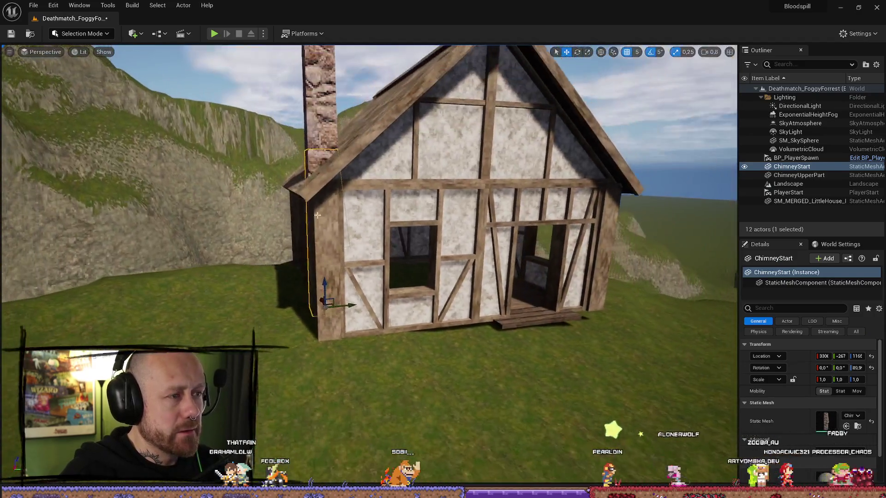
Select both chimney pieces, switch to the move gizmo, and view the chimney from the side.
left_click(313, 134, "ctrl")
left_click_drag(313, 134, 396, 153)
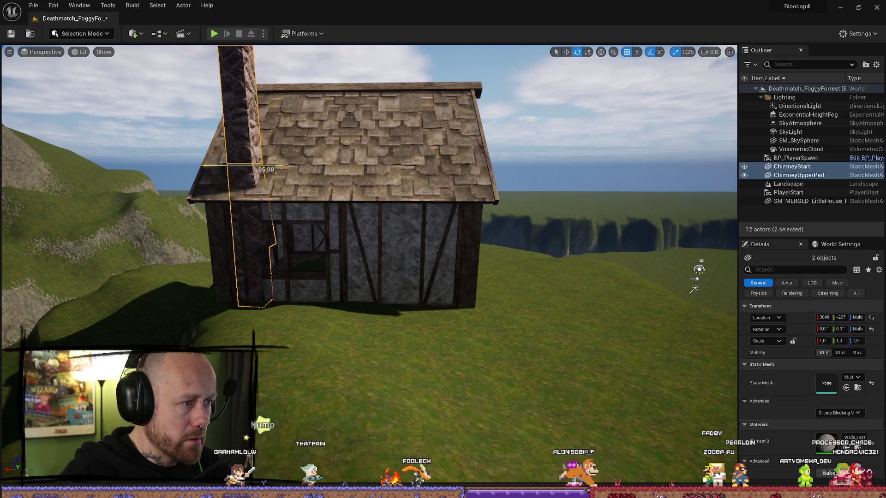
mouse_move(396, 152)
left_mouse_down()
mouse_move(478, 203)
mouse_move(510, 183)
left_mouse_up()
key("w")
scroll(463, 188, "down", 3)
scroll(510, 183, "down", 3)
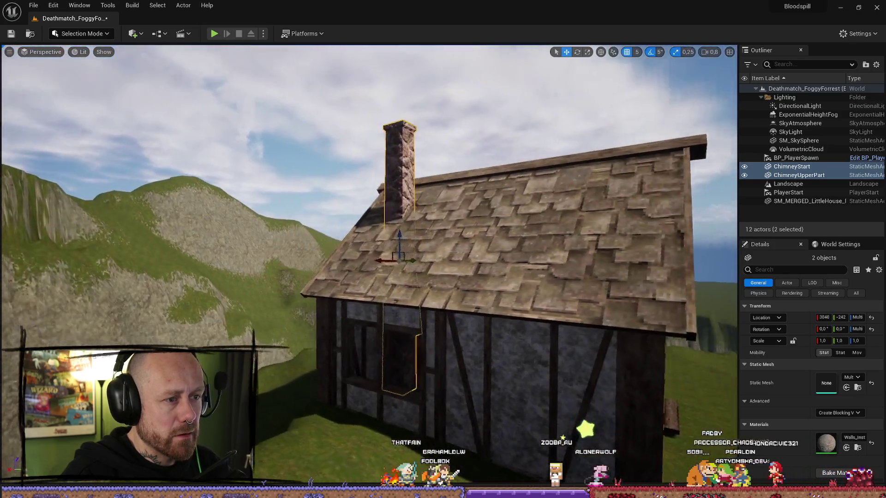
scroll(418, 195, "up", 3)
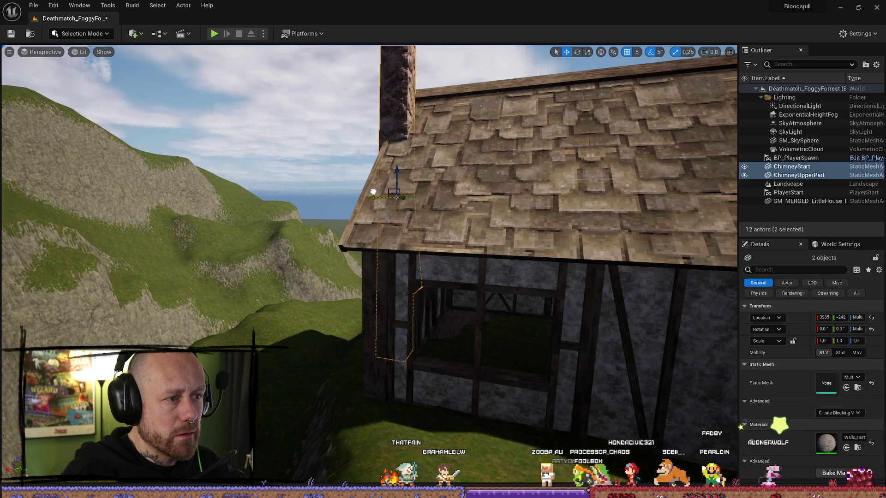
scroll(382, 189, "down", 3)
left_click_drag(382, 189, 323, 189)
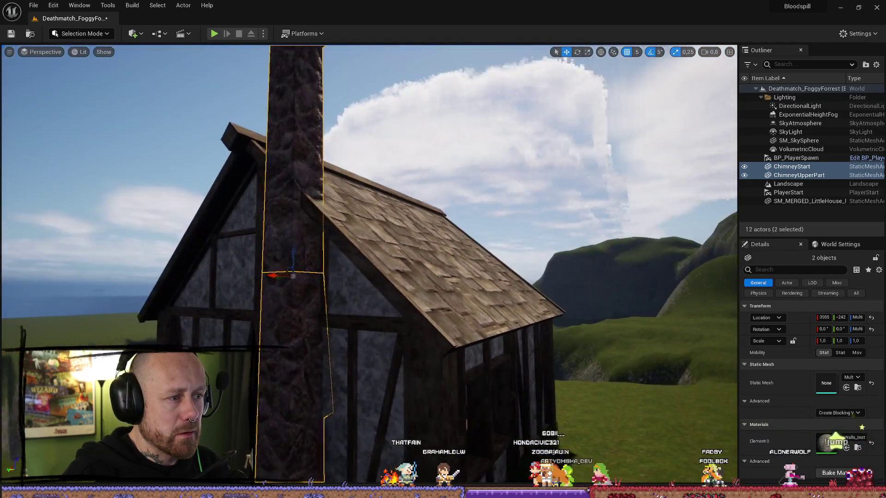
scroll(323, 189, "up", 5)
mouse_move(370, 266)
left_mouse_down()
mouse_move(300, 263)
mouse_move(323, 263)
mouse_move(332, 258)
mouse_move(307, 259)
mouse_move(419, 215)
left_mouse_up()
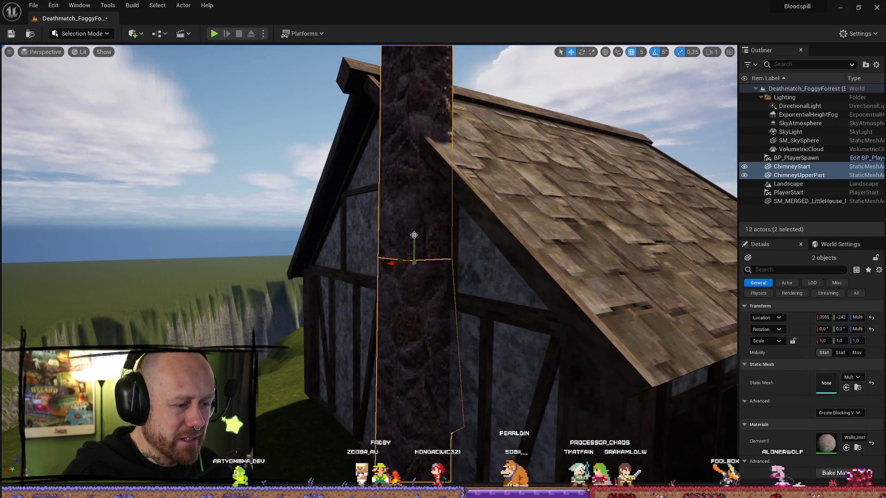
Undo the chimney pieces' move along the house's side with two Ctrl+Z presses.
left_click(412, 199)
left_click(412, 218)
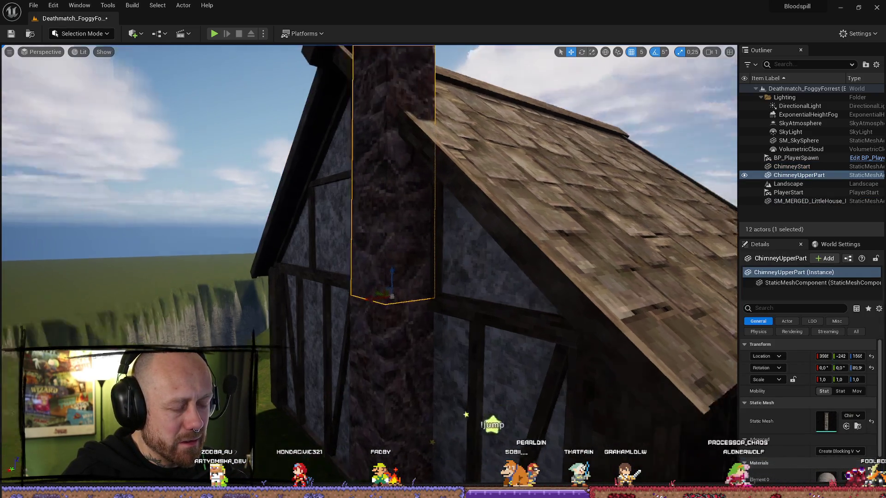
scroll(445, 256, "up", 5)
left_click(583, 293)
scroll(584, 294, "down", 10)
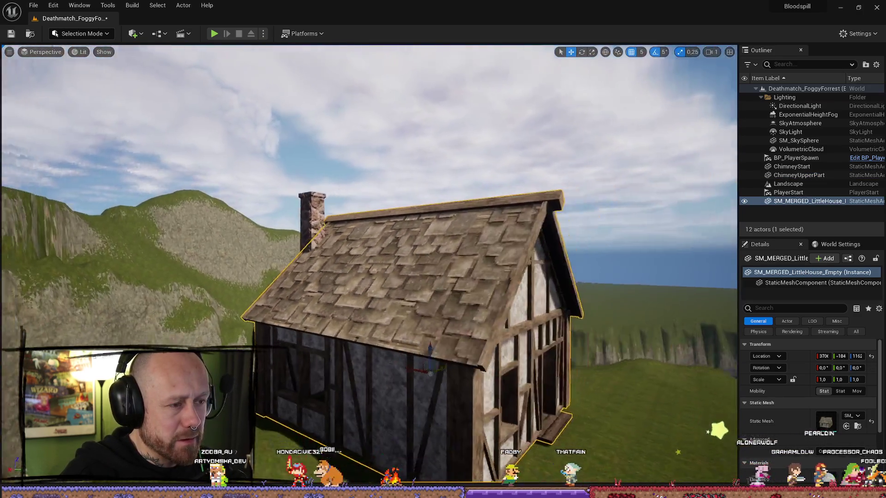
mouse_move(369, 231)
left_mouse_down()
mouse_move(424, 231)
mouse_move(507, 208)
mouse_move(584, 280)
left_mouse_up()
key("ctrl+z")
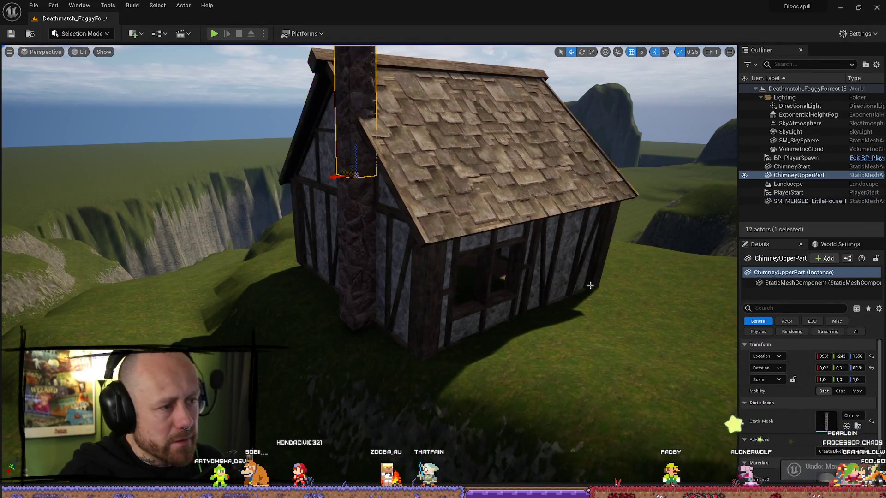
key("ctrl+z")
Frame the whole little house to confirm the chimney is back on the gable end.
mouse_move(589, 286)
left_mouse_down()
mouse_move(554, 295)
mouse_move(471, 277)
left_mouse_up()
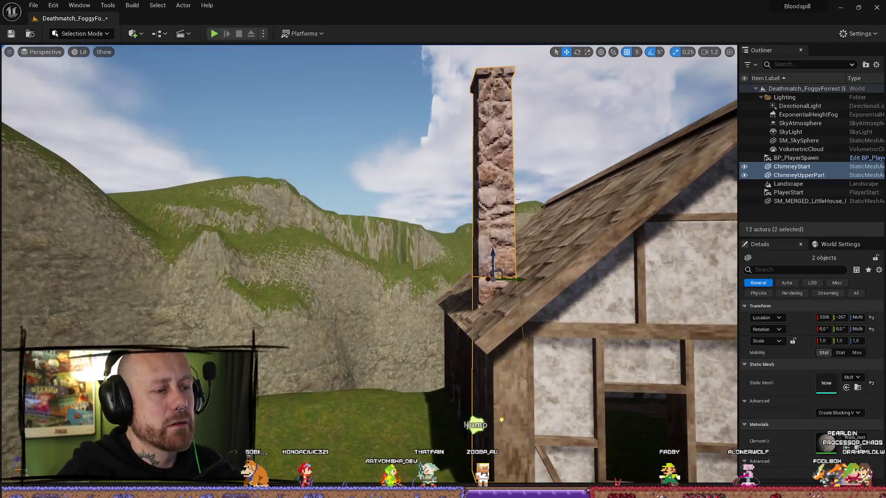
left_click(369, 185)
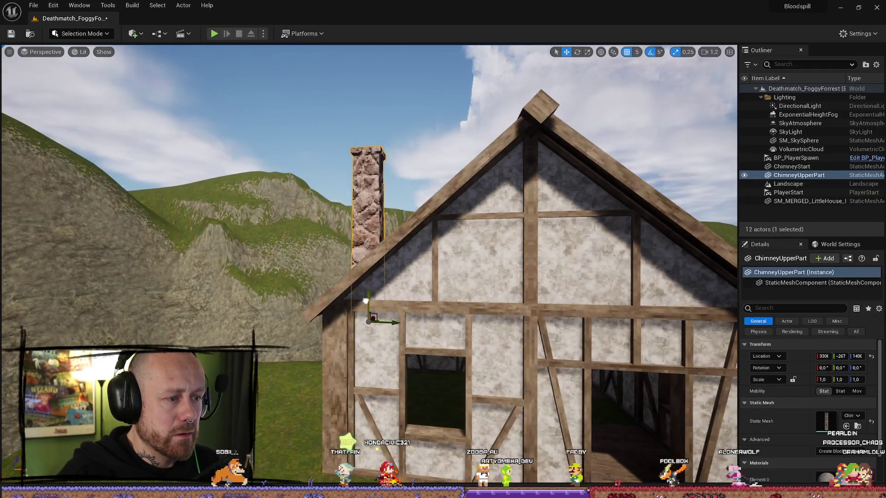
mouse_move(360, 323)
left_mouse_down()
mouse_move(351, 319)
mouse_move(468, 346)
left_mouse_up()
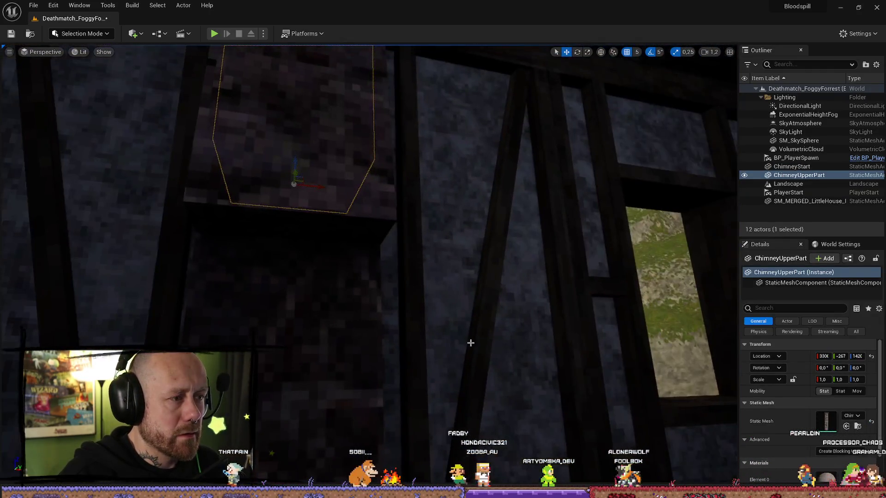
left_click(468, 346)
key("f")
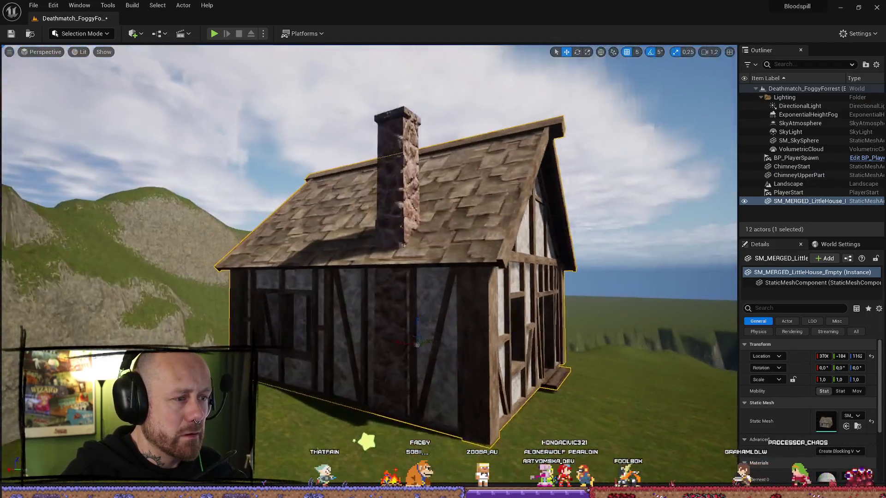
mouse_move(416, 277)
left_mouse_down()
mouse_move(383, 227)
mouse_move(296, 238)
left_mouse_up()
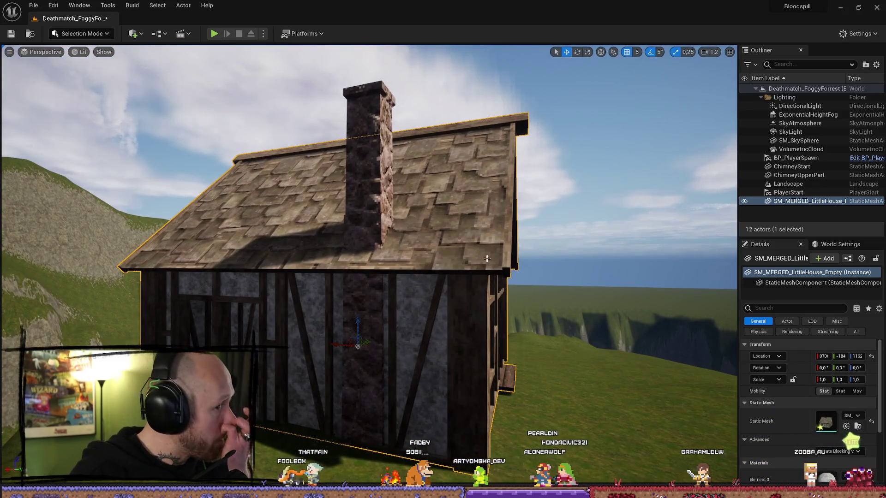
left_click_drag(518, 317, 461, 340)
left_click(372, 210)
key("Escape")
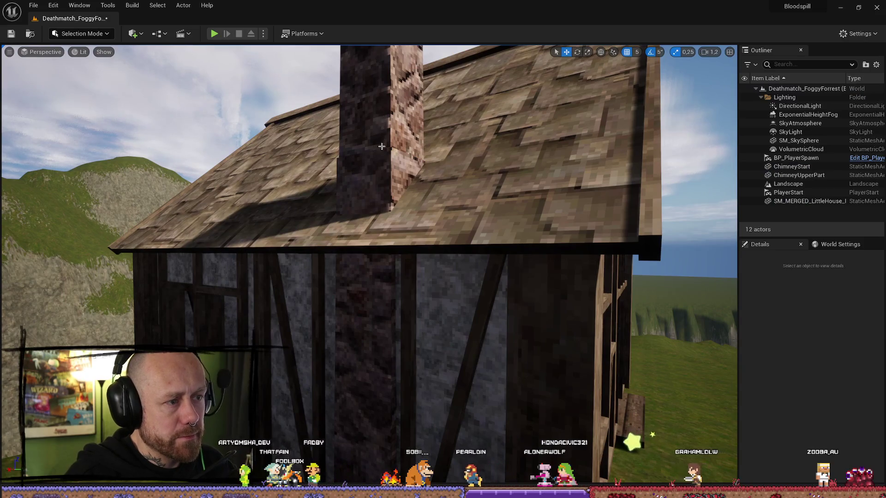
left_click(382, 146)
left_click(376, 336, "ctrl")
left_click_drag(376, 336, 323, 341)
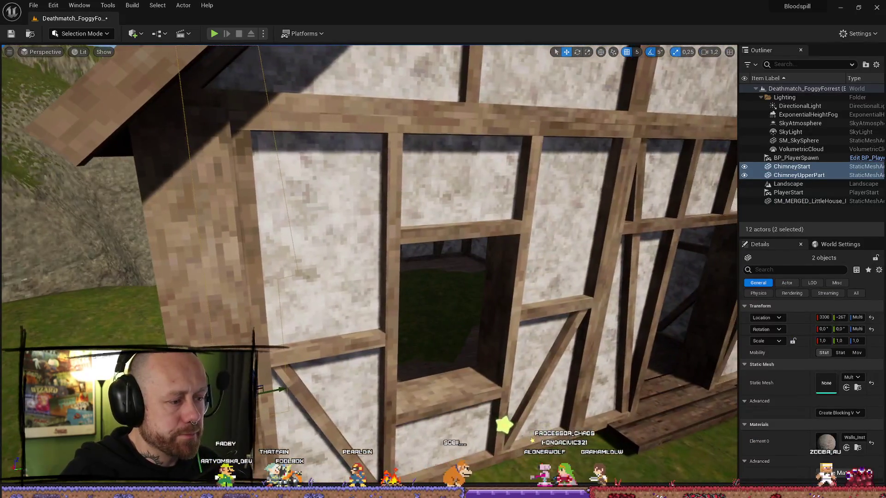
mouse_move(289, 387)
left_mouse_down()
mouse_move(439, 413)
mouse_move(443, 429)
mouse_move(457, 401)
left_mouse_up()
left_click(443, 430)
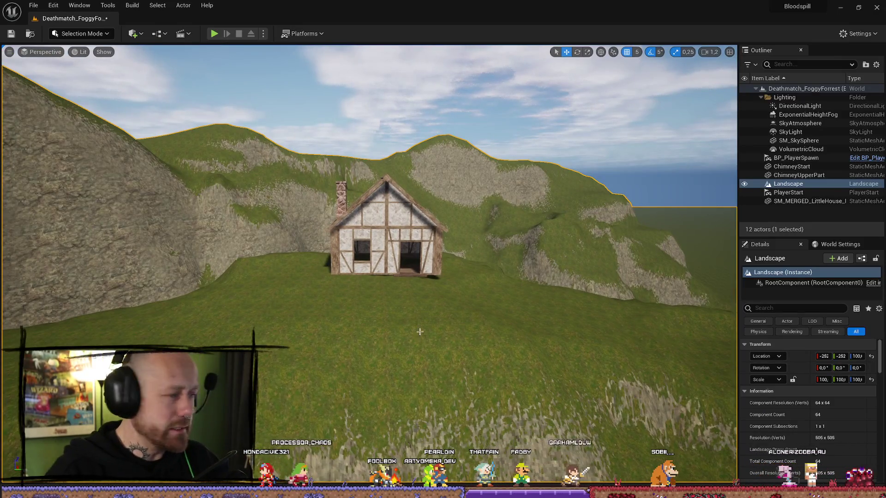
Switch the editor mode to Foliage, then back to Landscape to show the Sculpt tools.
mouse_move(432, 314)
left_mouse_down()
mouse_move(464, 310)
mouse_move(439, 309)
mouse_move(457, 307)
mouse_move(452, 284)
mouse_move(440, 316)
mouse_move(197, 279)
mouse_move(202, 254)
mouse_move(206, 267)
mouse_move(332, 283)
left_mouse_up()
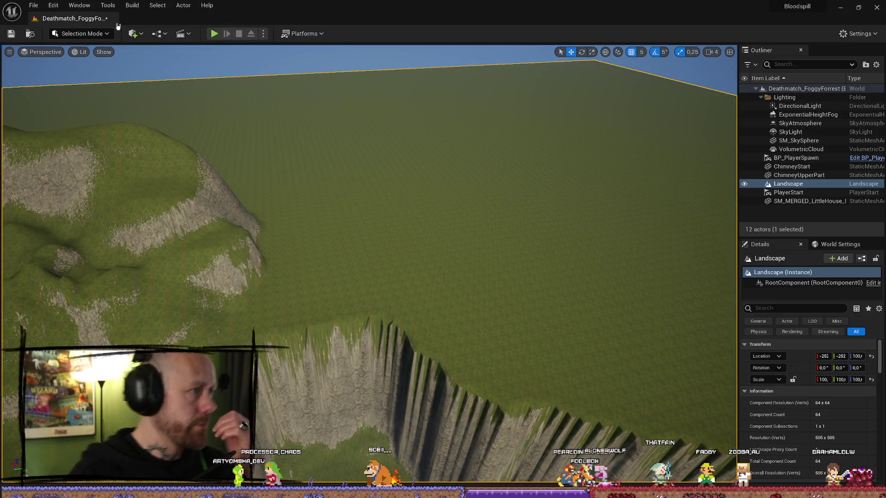
left_click(99, 35)
left_click(95, 68)
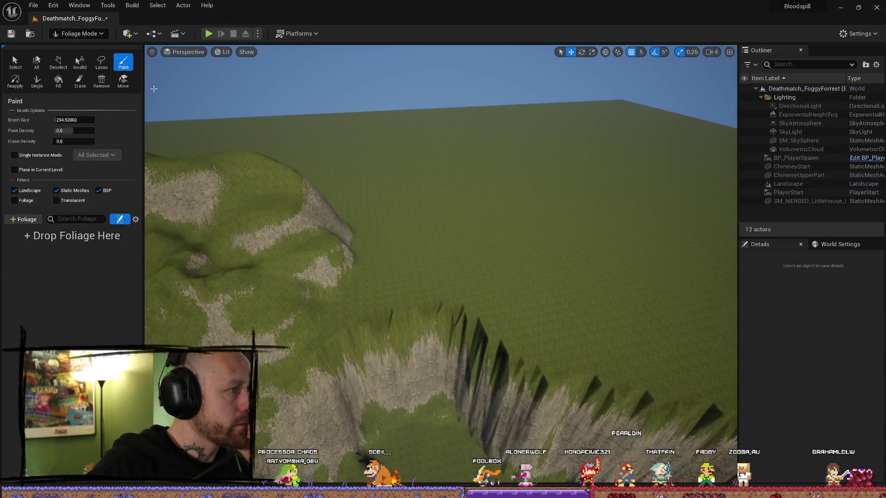
left_click(78, 34)
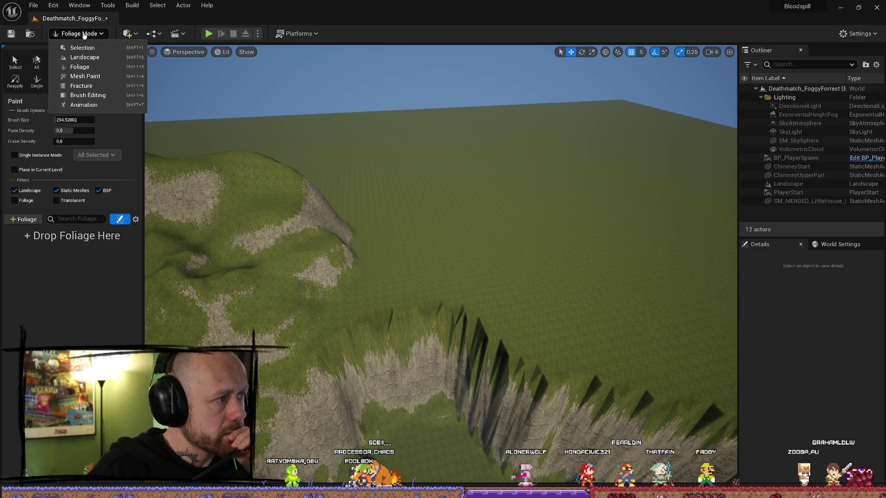
left_click(83, 56)
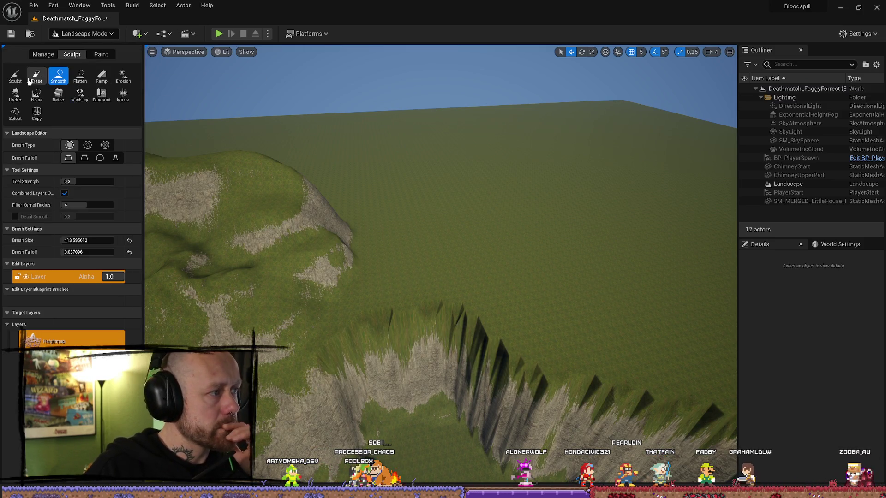
Pick the Flatten tool and flatten the cliff crevice down the mountain slope.
left_click(80, 77)
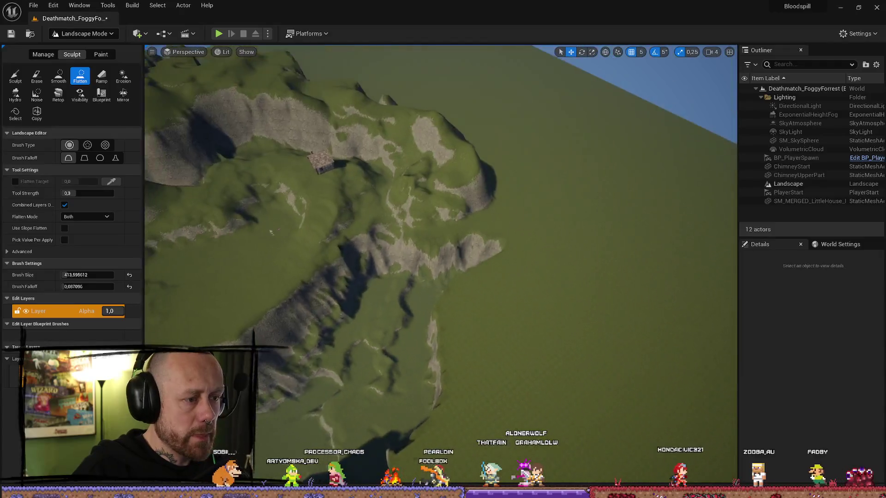
left_click_drag(525, 270, 526, 270)
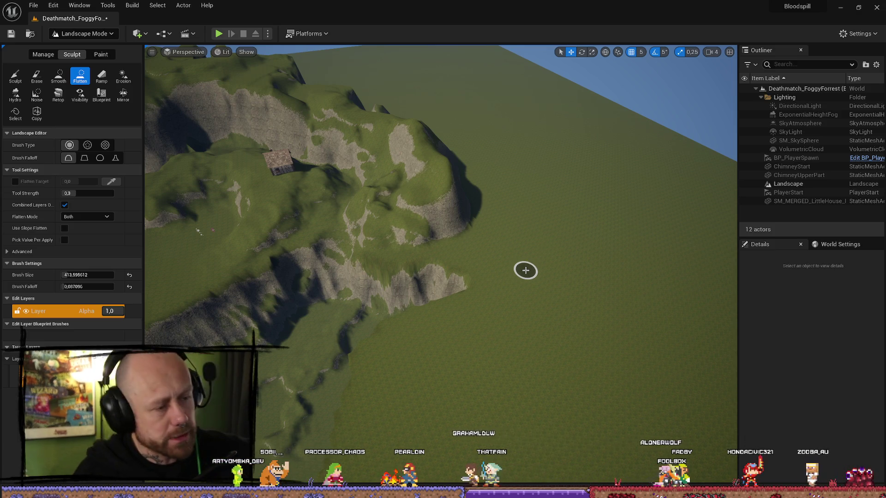
left_click_drag(525, 271, 526, 271)
mouse_move(420, 76)
left_mouse_down()
mouse_move(518, 352)
mouse_move(341, 255)
mouse_move(599, 393)
left_mouse_up()
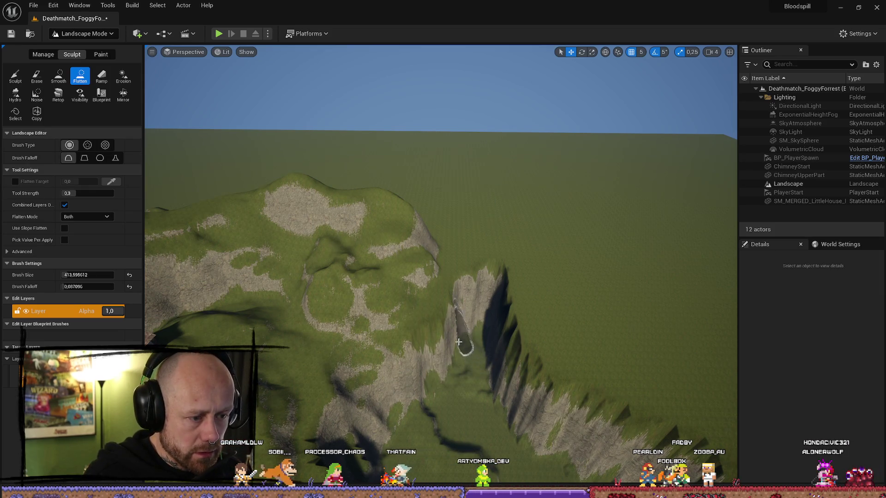
mouse_move(465, 245)
left_mouse_down()
mouse_move(455, 253)
mouse_move(480, 307)
mouse_move(467, 327)
mouse_move(486, 314)
left_mouse_up()
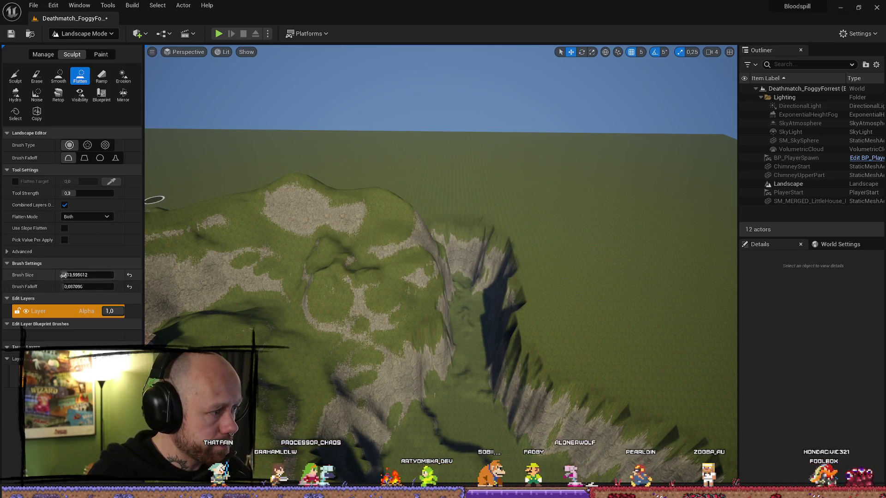
Resize the Flatten brush to about 532.9 while flattening further up the crevice.
left_click_drag(80, 275, 95, 276)
left_click(95, 275)
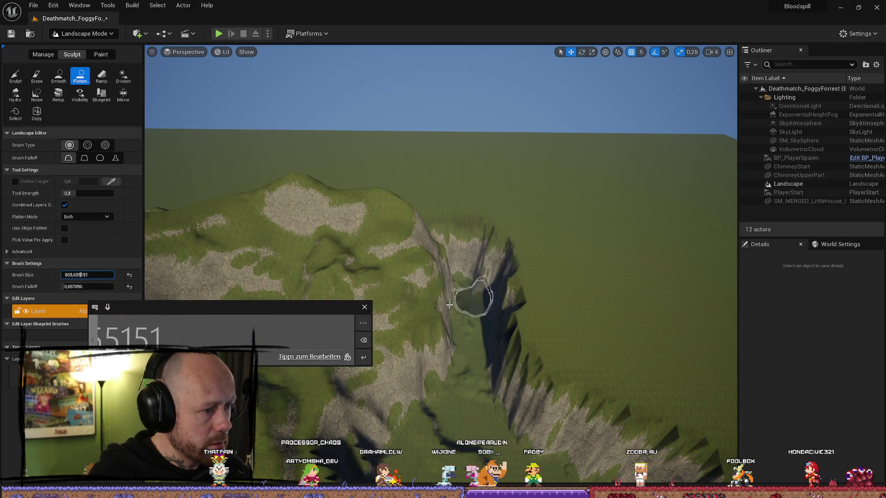
left_click(364, 307)
mouse_move(470, 367)
left_mouse_down()
mouse_move(520, 310)
mouse_move(510, 323)
left_mouse_up()
left_click_drag(81, 275, 73, 275)
left_click(73, 275)
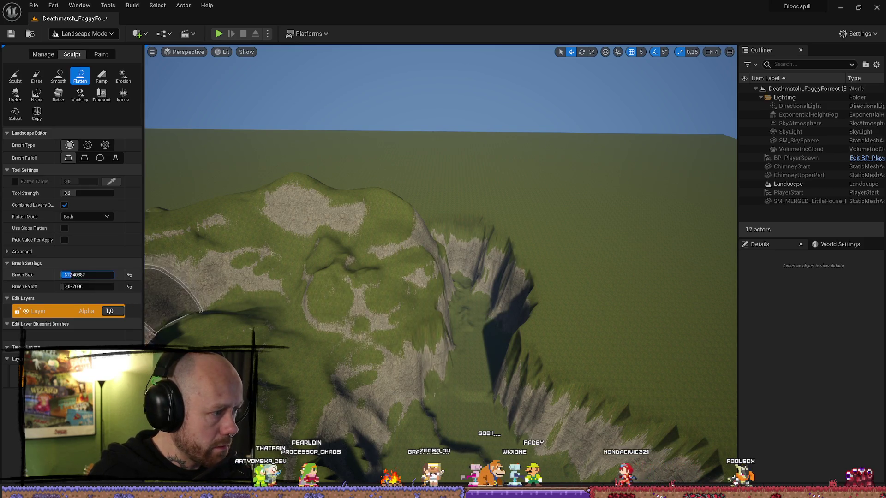
right_click(89, 276)
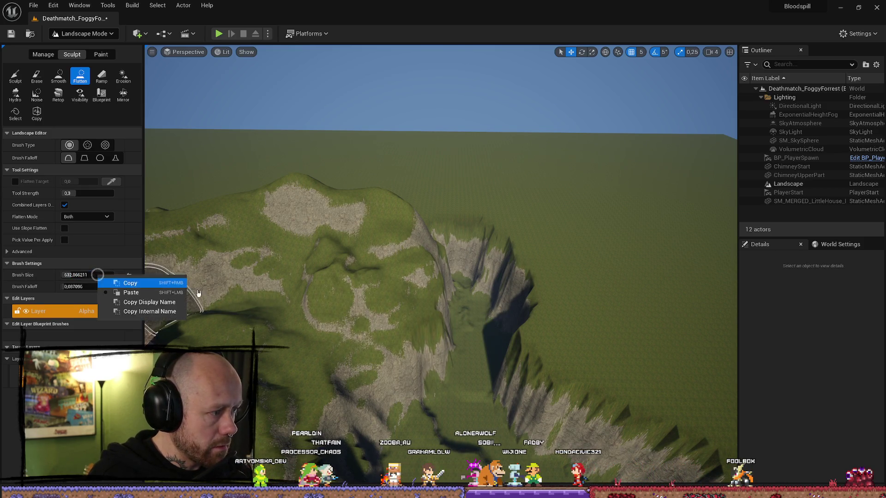
left_click(494, 388)
left_click_drag(508, 377, 495, 352)
Flatten a channel along the crevice and canyon floor, then widen the cliff notch at the rim.
mouse_move(495, 287)
left_mouse_down()
mouse_move(471, 286)
mouse_move(510, 312)
mouse_move(471, 277)
mouse_move(491, 351)
left_mouse_up()
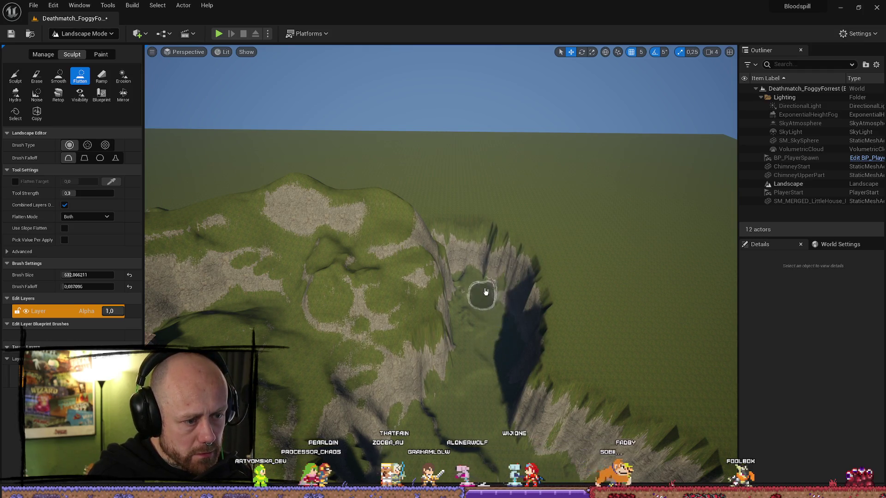
mouse_move(485, 291)
left_mouse_down()
mouse_move(455, 258)
mouse_move(491, 316)
mouse_move(453, 388)
mouse_move(489, 394)
mouse_move(551, 374)
mouse_move(467, 370)
left_mouse_up()
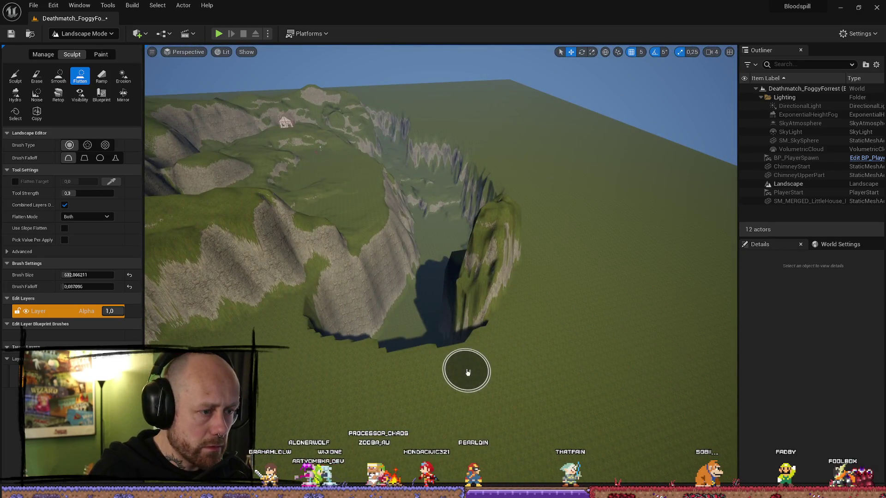
mouse_move(438, 306)
left_mouse_down()
mouse_move(370, 361)
mouse_move(424, 427)
mouse_move(442, 385)
mouse_move(317, 370)
mouse_move(420, 421)
left_mouse_up()
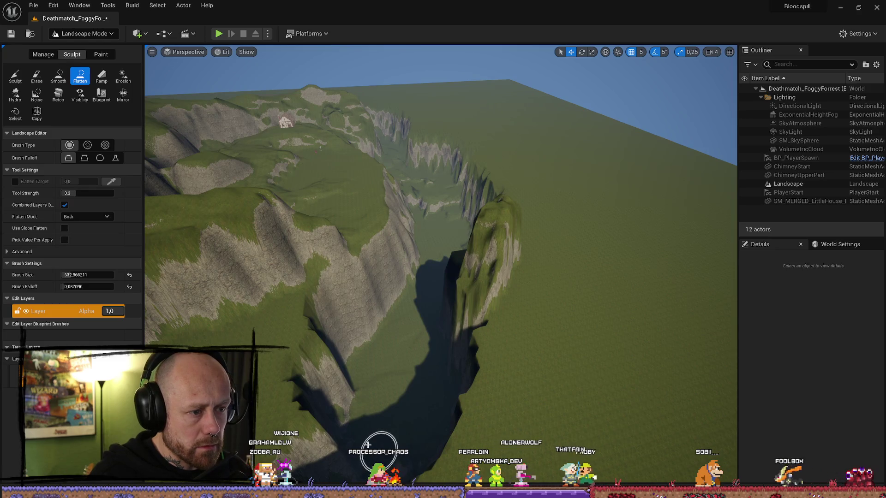
mouse_move(368, 444)
left_mouse_down()
mouse_move(392, 323)
mouse_move(520, 198)
left_mouse_up()
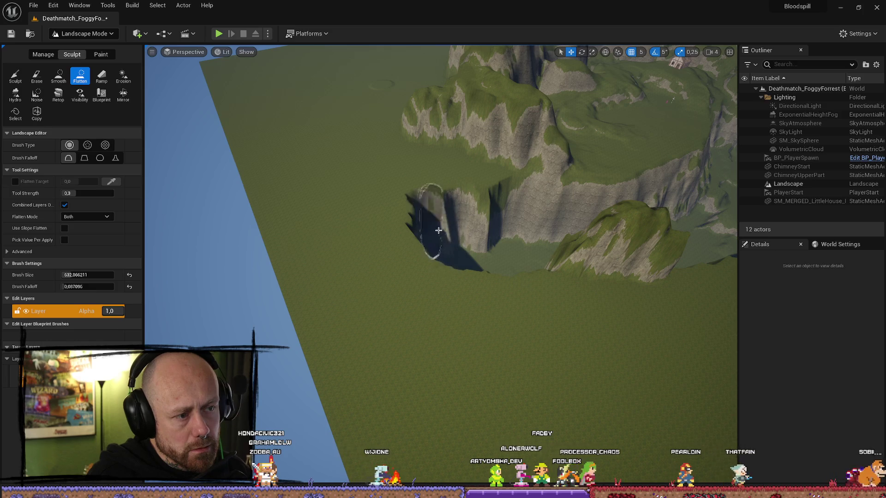
mouse_move(438, 230)
left_mouse_down()
mouse_move(406, 214)
mouse_move(355, 215)
mouse_move(407, 226)
left_mouse_up()
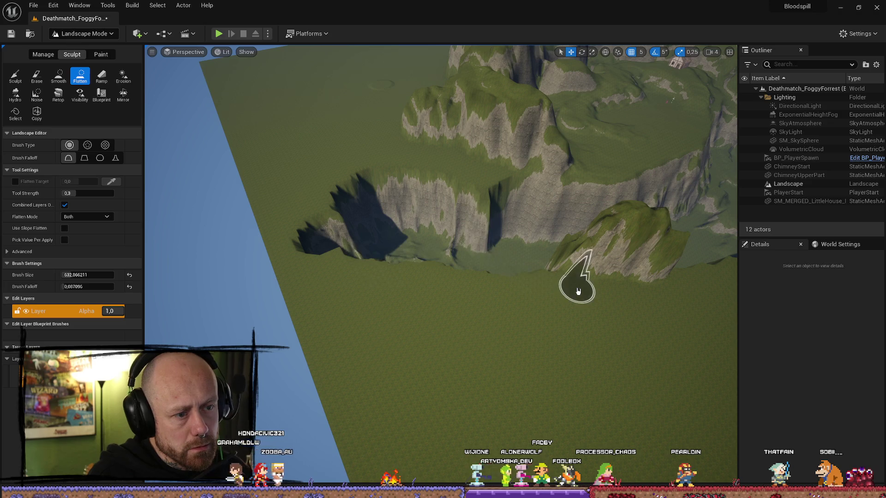
scroll(578, 291, "down", 5)
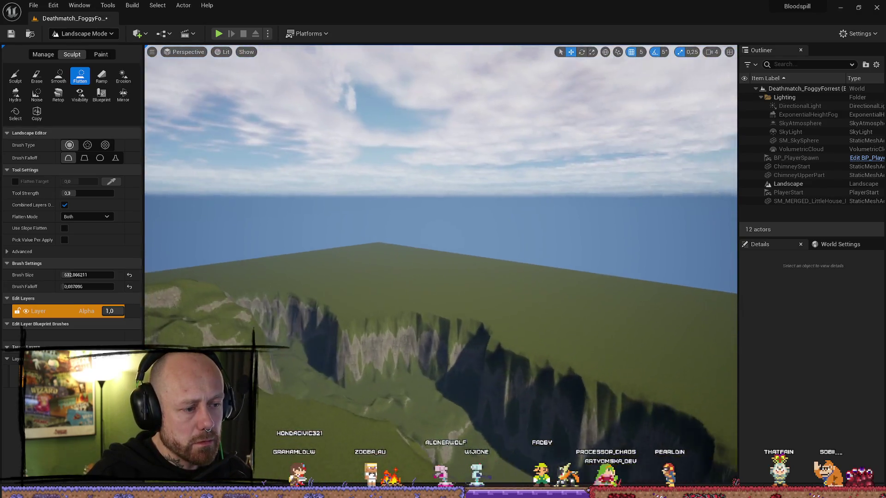
scroll(521, 249, "up", 4)
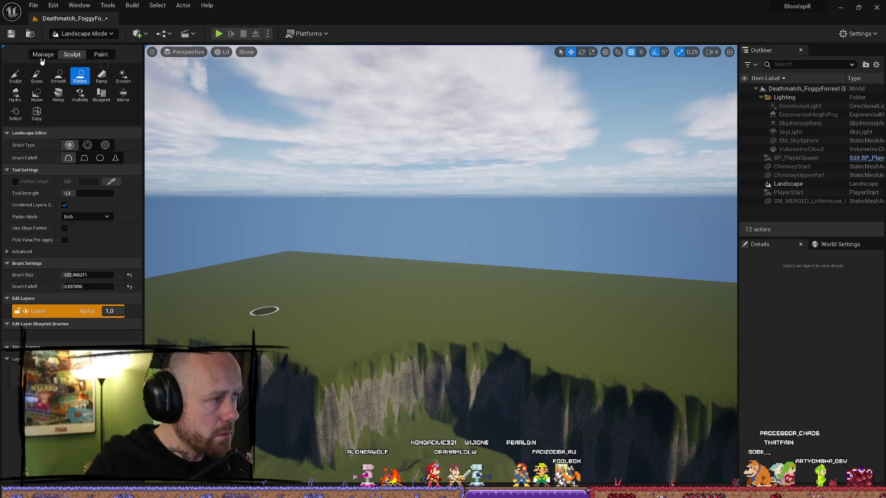
Switch to the Sculpt tool and build up a higher ridge along the slope.
left_click(21, 80)
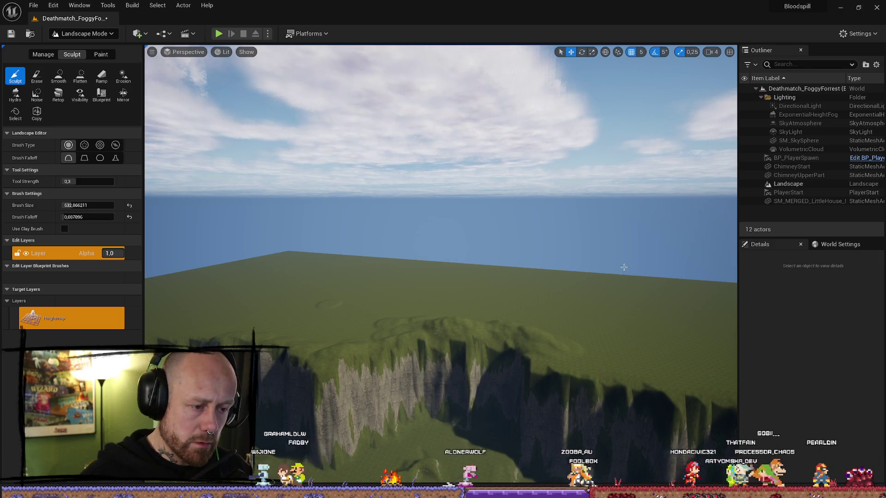
mouse_move(618, 319)
left_mouse_down()
mouse_move(266, 328)
mouse_move(639, 263)
left_mouse_up()
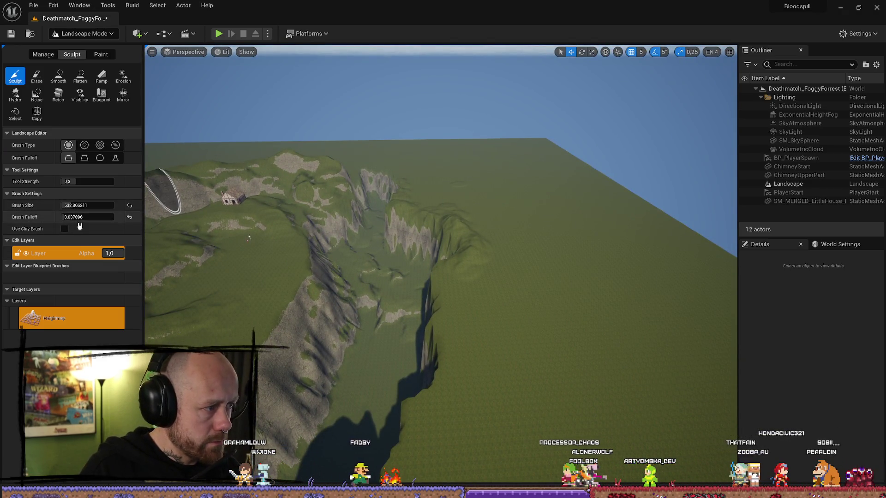
key("ctrl+c")
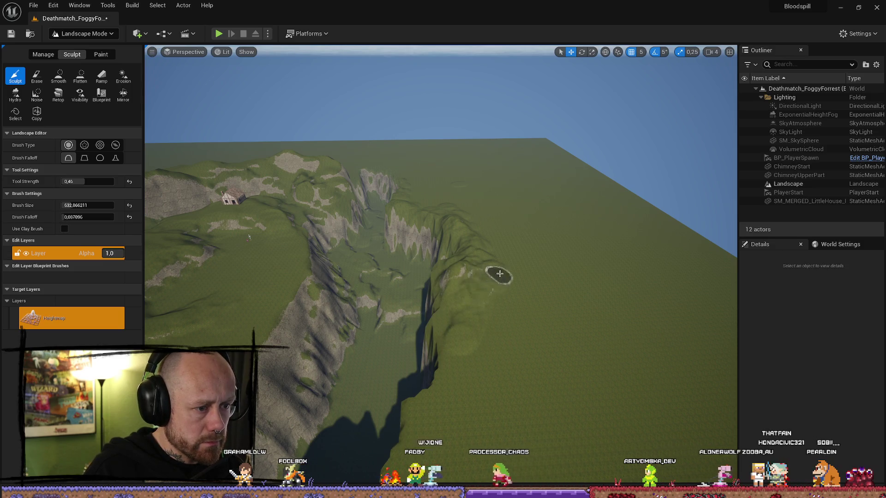
mouse_move(463, 364)
left_mouse_down()
mouse_move(496, 292)
mouse_move(471, 305)
mouse_move(486, 276)
left_mouse_up()
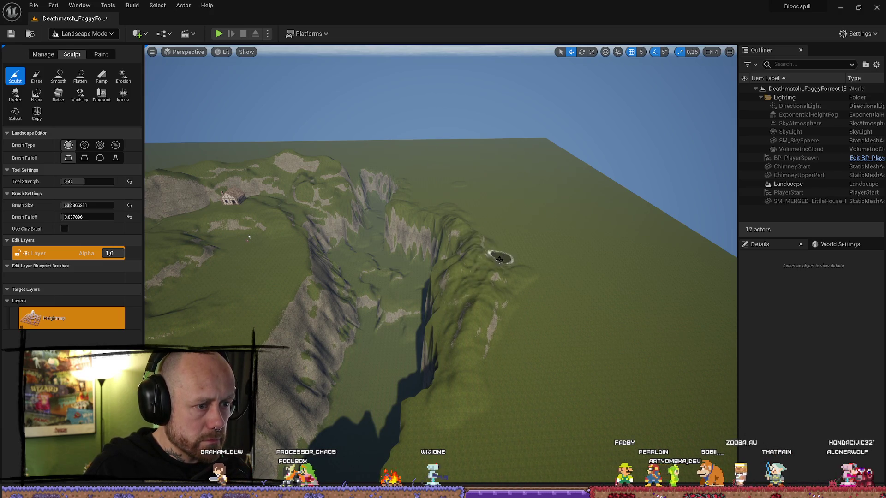
mouse_move(500, 260)
left_mouse_down()
mouse_move(504, 283)
mouse_move(465, 293)
mouse_move(510, 265)
mouse_move(512, 294)
mouse_move(495, 316)
mouse_move(518, 306)
mouse_move(512, 298)
mouse_move(505, 306)
mouse_move(491, 283)
mouse_move(505, 301)
mouse_move(518, 273)
mouse_move(501, 352)
mouse_move(518, 327)
mouse_move(508, 354)
mouse_move(516, 360)
mouse_move(498, 378)
mouse_move(539, 382)
mouse_move(573, 410)
mouse_move(554, 406)
left_mouse_up()
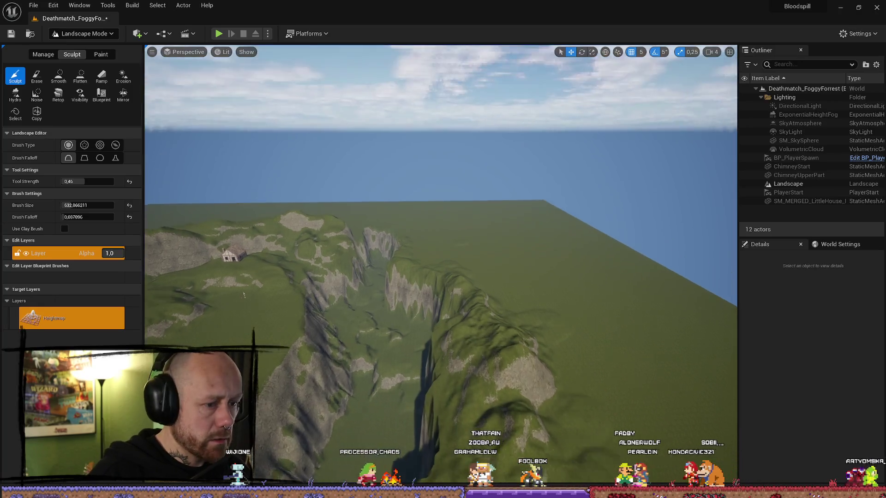
scroll(441, 265, "up", 2)
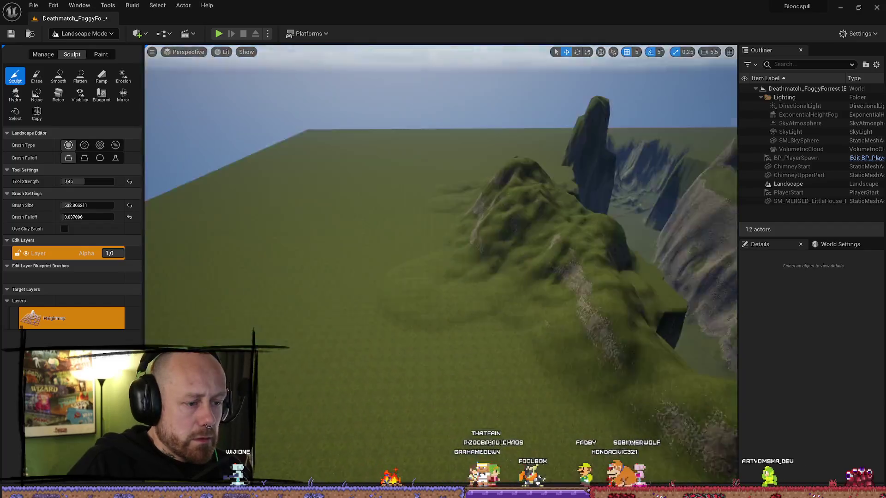
scroll(504, 204, "down", 2)
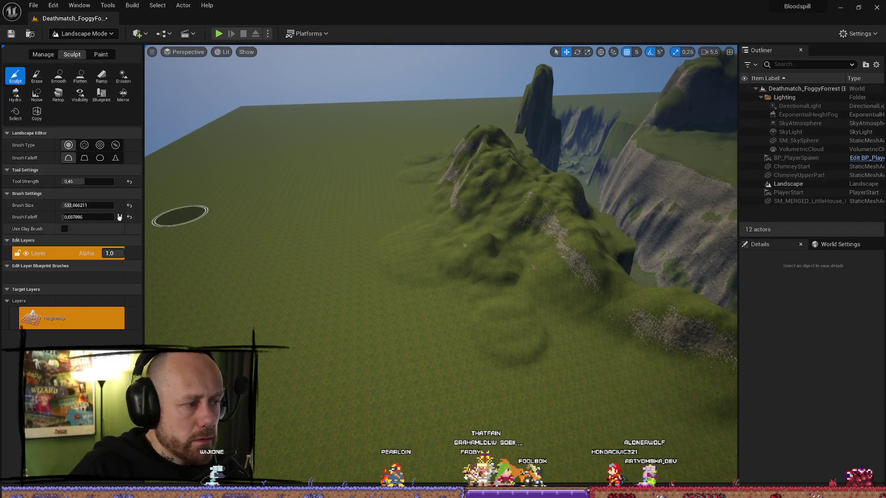
Set tool strength to 0.556 and brush size to about 1617, then raise a large ridged mound.
left_click_drag(85, 181, 106, 205)
left_click_drag(461, 328, 461, 328)
scroll(395, 198, "down", 5)
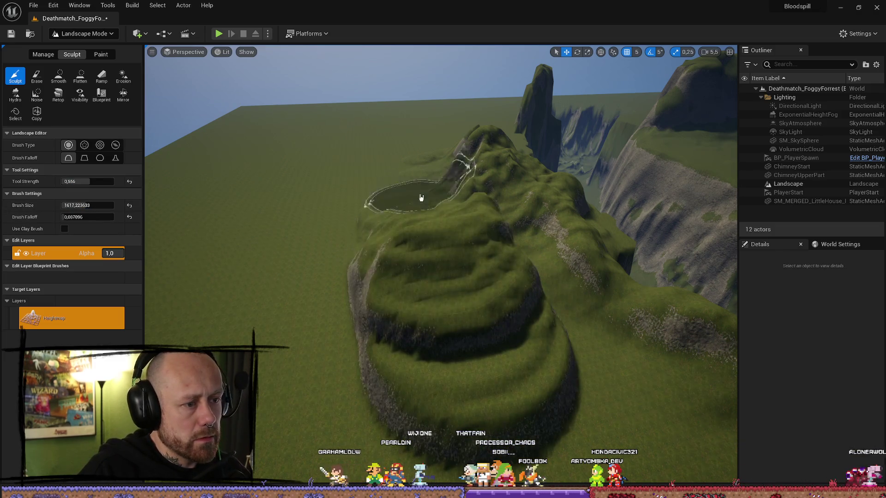
scroll(444, 242, "up", 5)
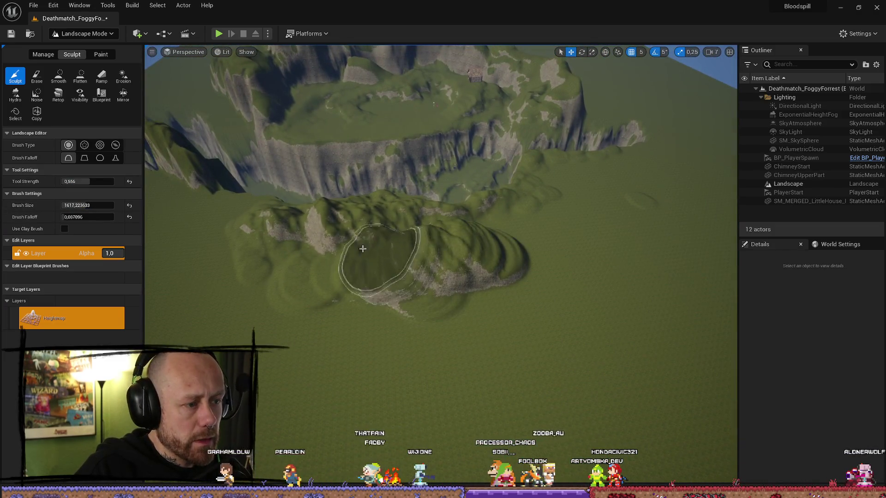
mouse_move(228, 254)
left_mouse_down()
mouse_move(332, 317)
mouse_move(277, 301)
left_mouse_up()
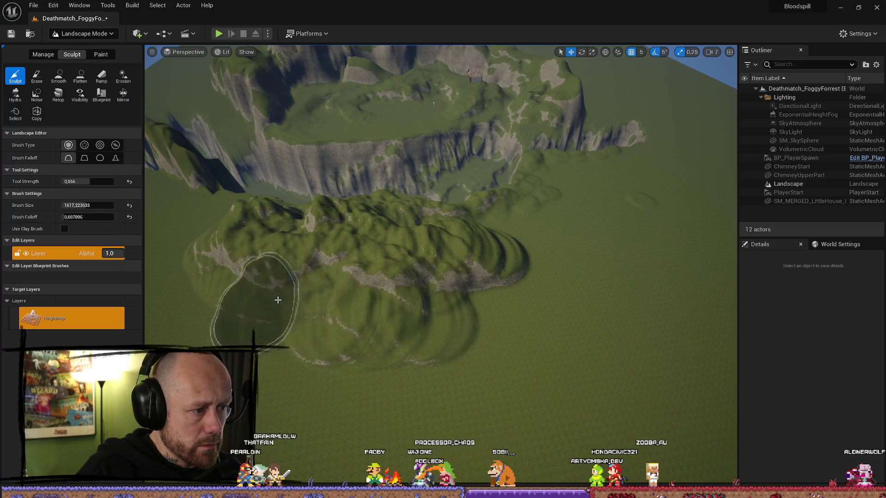
scroll(277, 300, "up", 3)
scroll(465, 285, "down", 3)
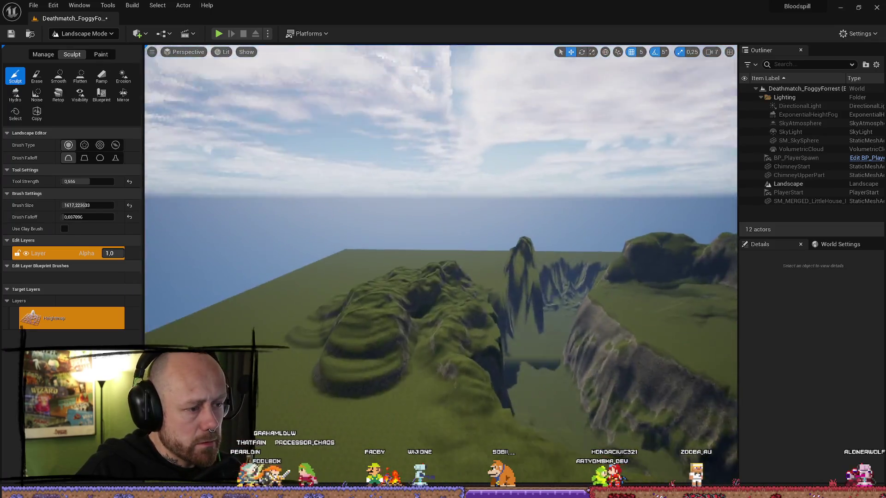
scroll(465, 285, "up", 5)
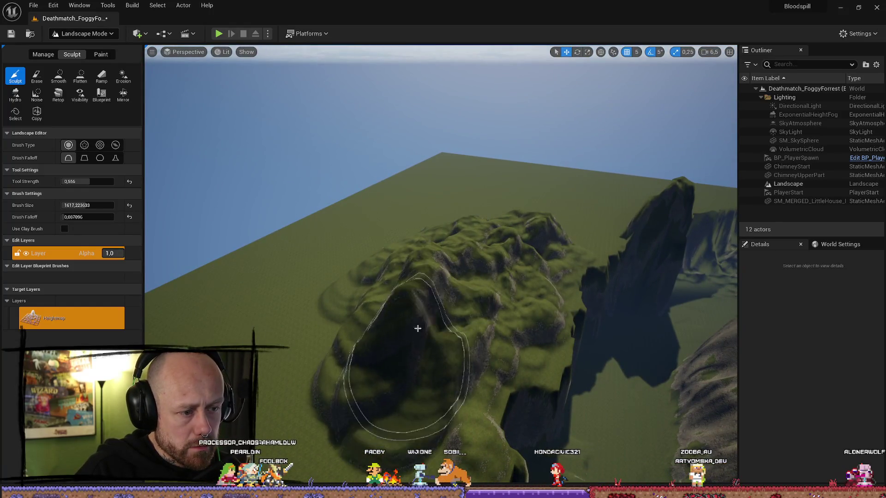
scroll(390, 318, "down", 5)
scroll(389, 317, "up", 4)
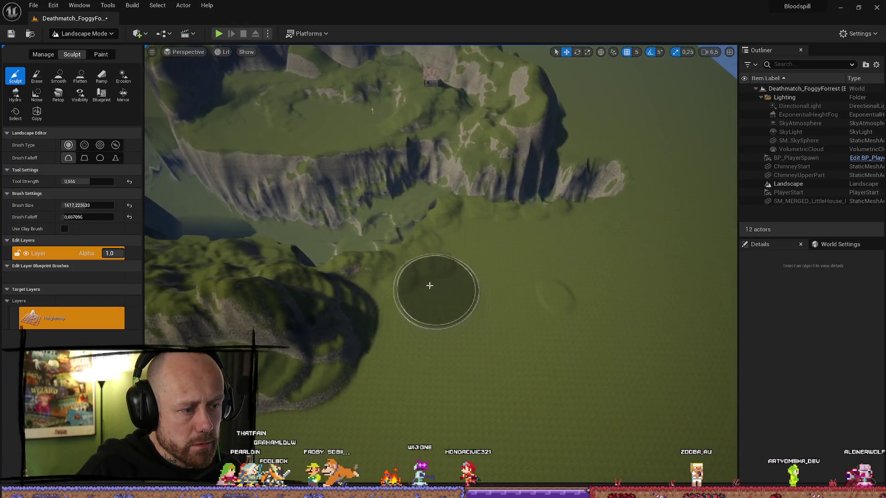
mouse_move(374, 298)
left_mouse_down()
mouse_move(436, 341)
mouse_move(494, 293)
mouse_move(415, 293)
mouse_move(223, 331)
mouse_move(244, 406)
left_mouse_up()
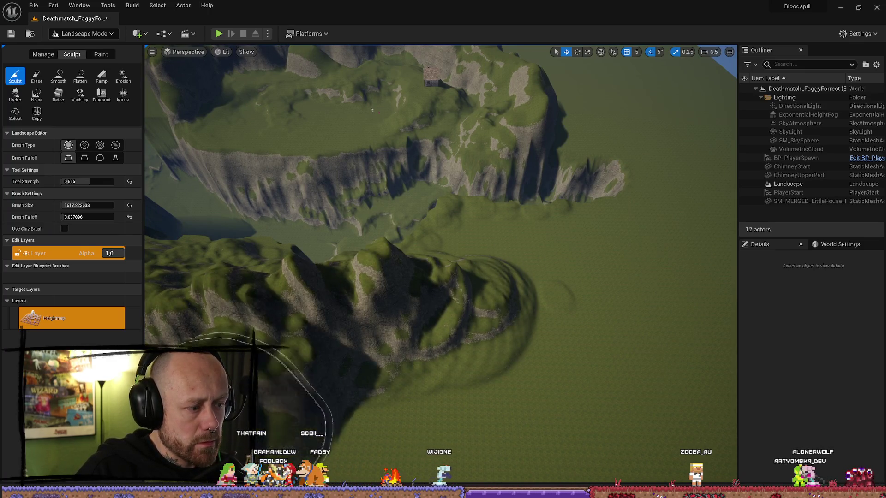
mouse_move(362, 318)
left_mouse_down()
mouse_move(361, 277)
mouse_move(362, 317)
left_mouse_up()
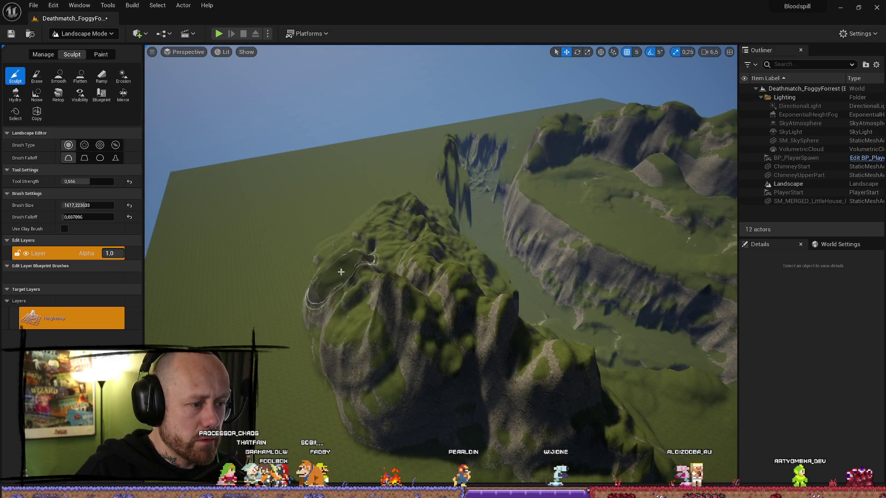
left_click(81, 76)
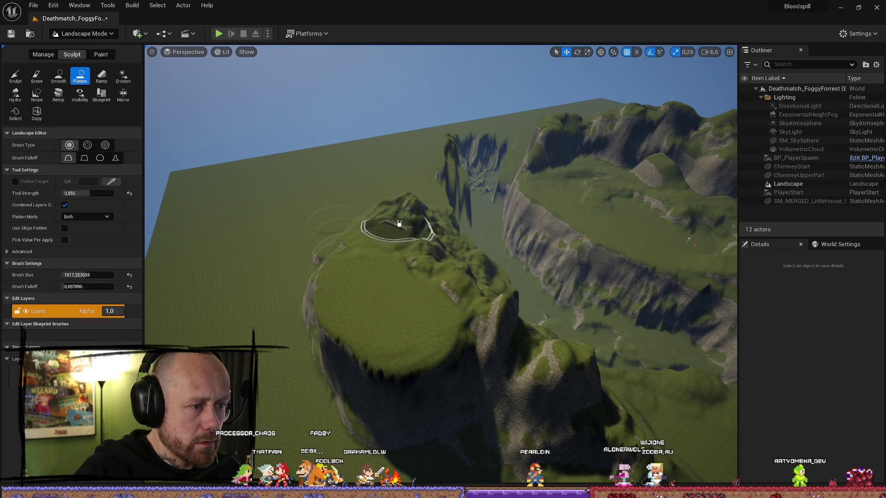
Flatten a plateau on top of the new hill, then leave Landscape Mode.
left_click_drag(335, 208, 294, 211)
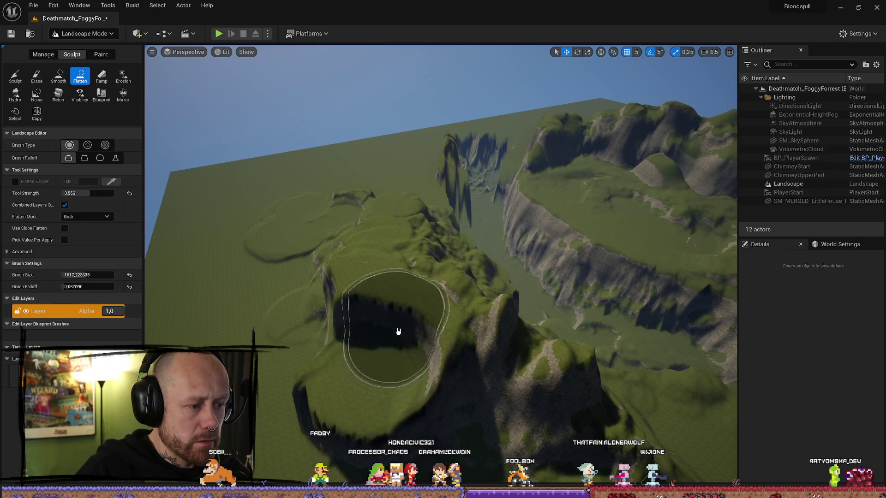
mouse_move(361, 380)
left_mouse_down()
mouse_move(306, 323)
mouse_move(401, 346)
left_mouse_up()
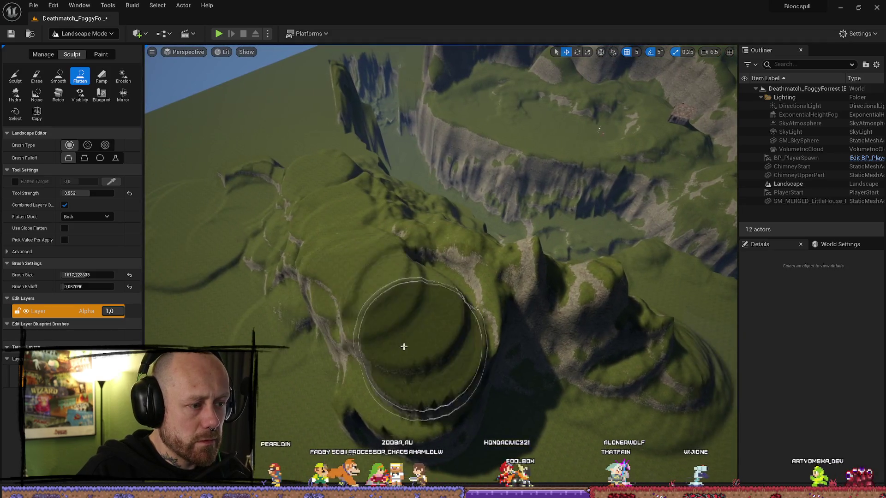
mouse_move(560, 375)
left_mouse_down()
mouse_move(237, 257)
mouse_move(259, 194)
mouse_move(485, 323)
mouse_move(641, 390)
mouse_move(611, 377)
left_mouse_up()
scroll(628, 383, "down", 4)
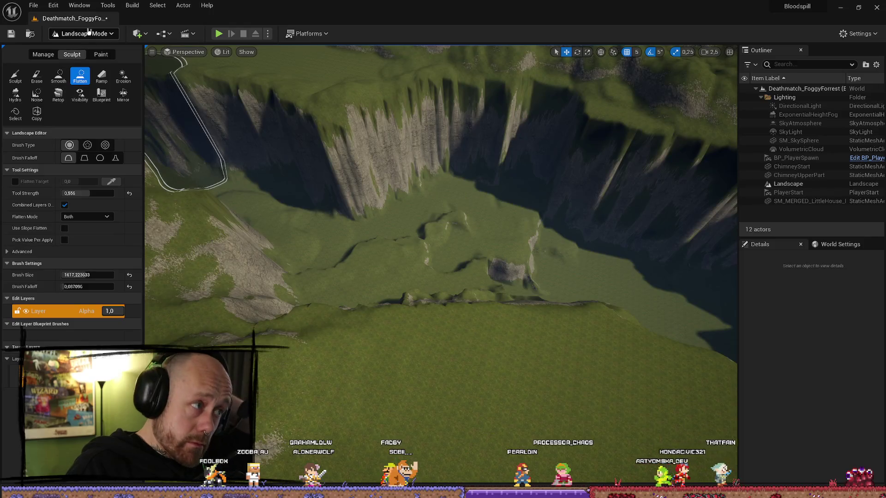
left_click(89, 34)
Look over the canyon floor, cliffs and sea, then switch from Landscape to Selection Mode.
left_click(74, 45)
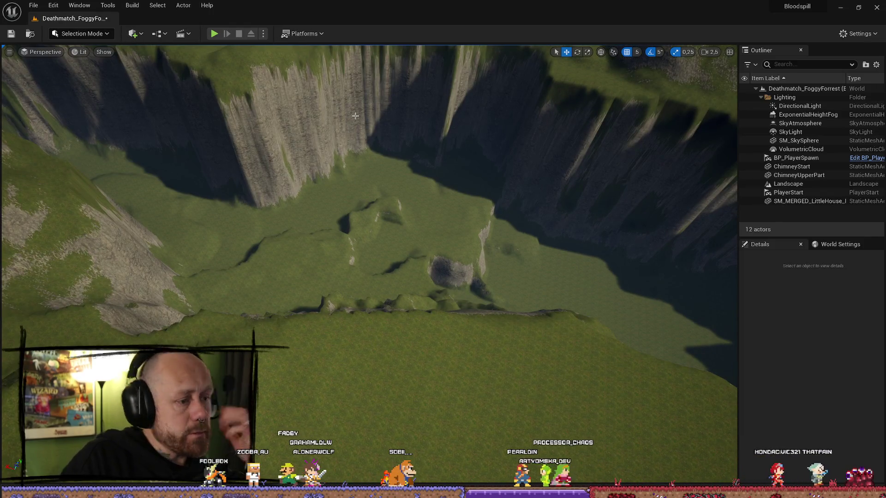
left_click_drag(290, 216, 289, 216)
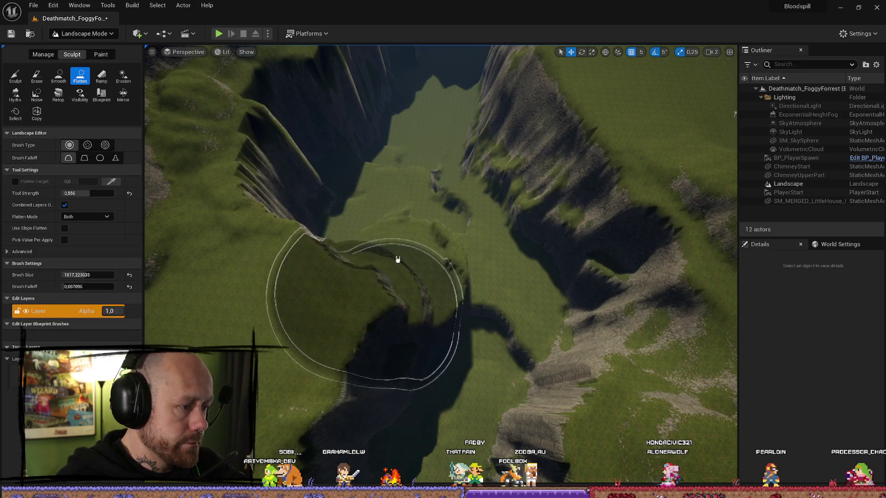
left_click_drag(410, 239, 422, 175)
mouse_move(457, 227)
left_mouse_down()
mouse_move(450, 210)
mouse_move(468, 283)
mouse_move(382, 276)
mouse_move(368, 293)
mouse_move(376, 299)
left_mouse_up()
left_click(83, 33)
left_click(76, 55)
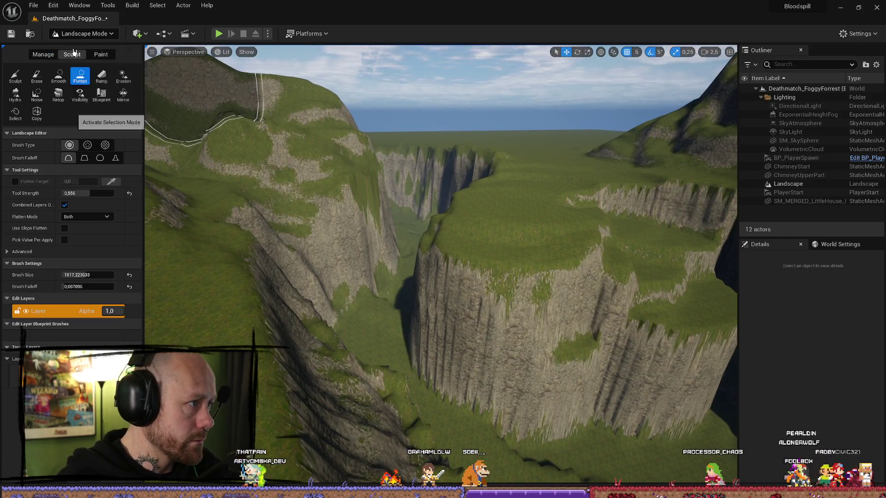
Search the Content Drawer for 'bridge' and place the Bridge mesh in the level.
key("ctrl+space")
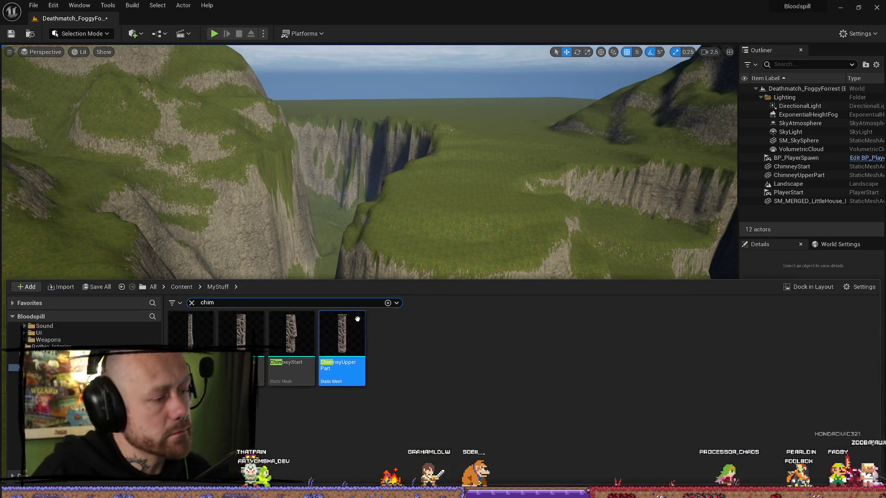
left_click(192, 303)
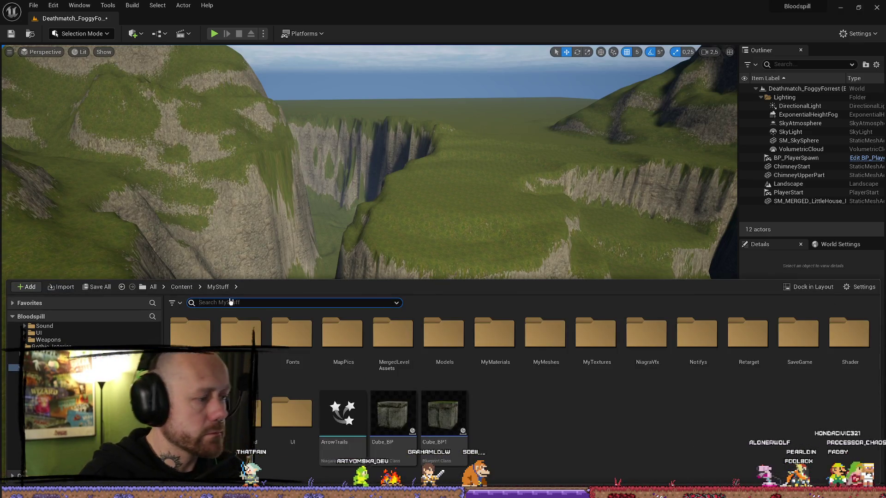
type("bridge")
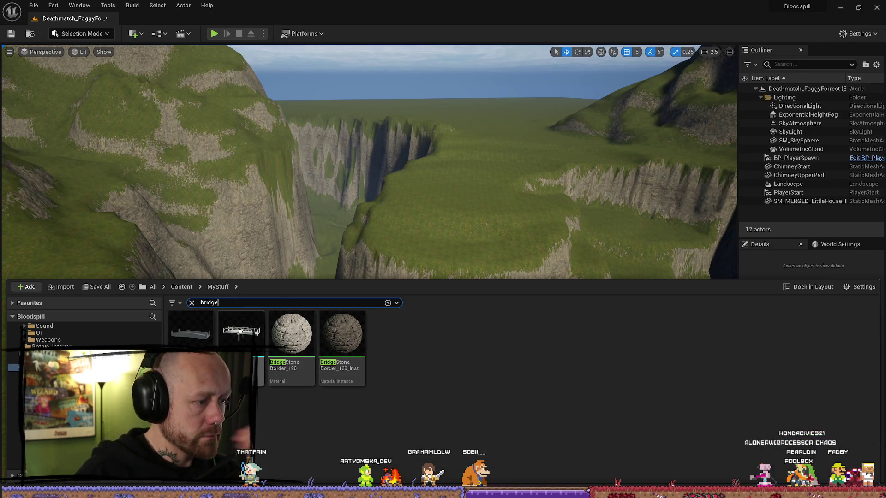
left_click_drag(191, 332, 252, 323)
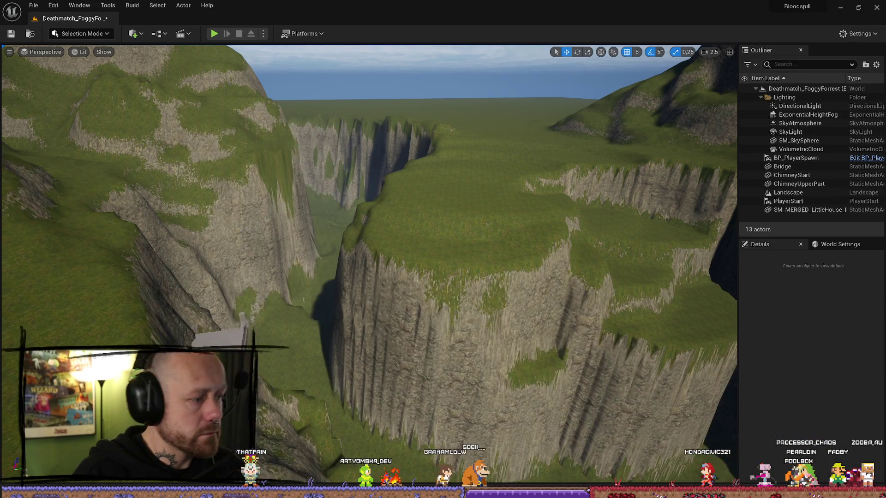
Raise, turn about 55° and tilt the bridge so it spans the canyon gap.
left_click_drag(198, 364, 194, 269)
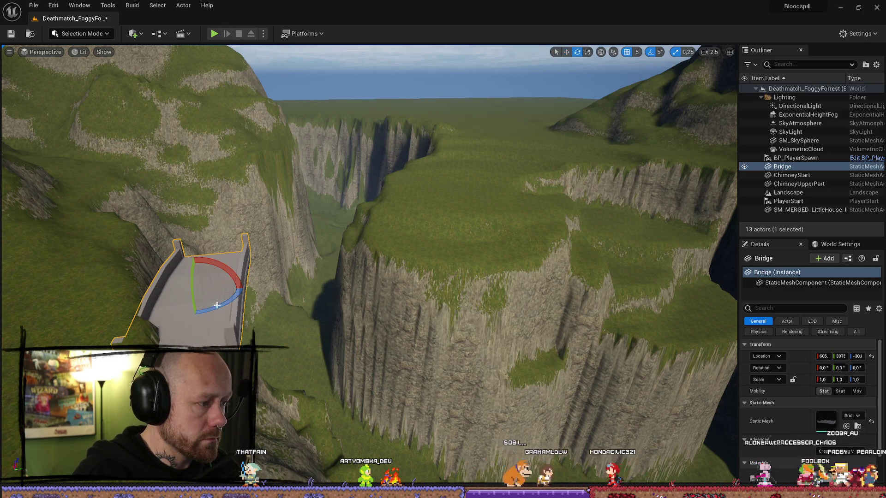
mouse_move(217, 306)
left_mouse_down()
mouse_move(254, 291)
mouse_move(210, 259)
mouse_move(217, 257)
left_mouse_up()
key("w")
key("f")
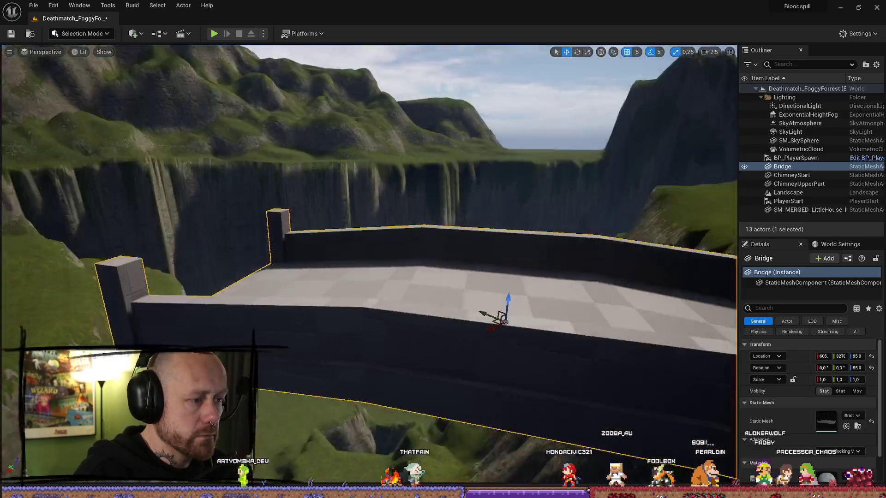
key("e")
left_click_drag(408, 271, 406, 259)
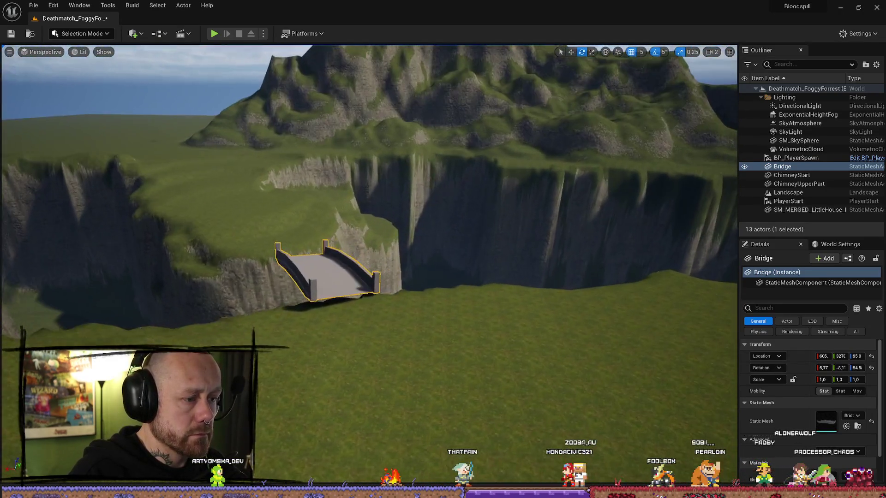
mouse_move(390, 208)
left_mouse_down()
mouse_move(323, 277)
mouse_move(258, 323)
mouse_move(239, 292)
mouse_move(236, 339)
left_mouse_up()
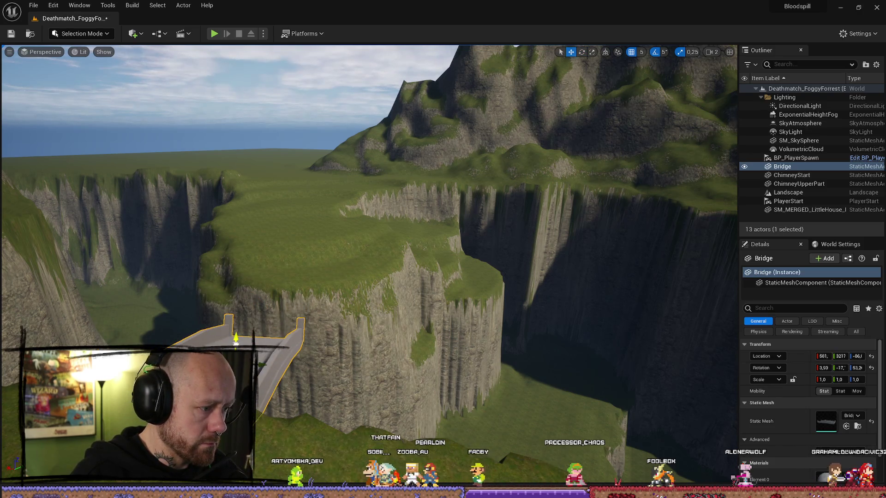
left_click_drag(369, 259, 323, 267)
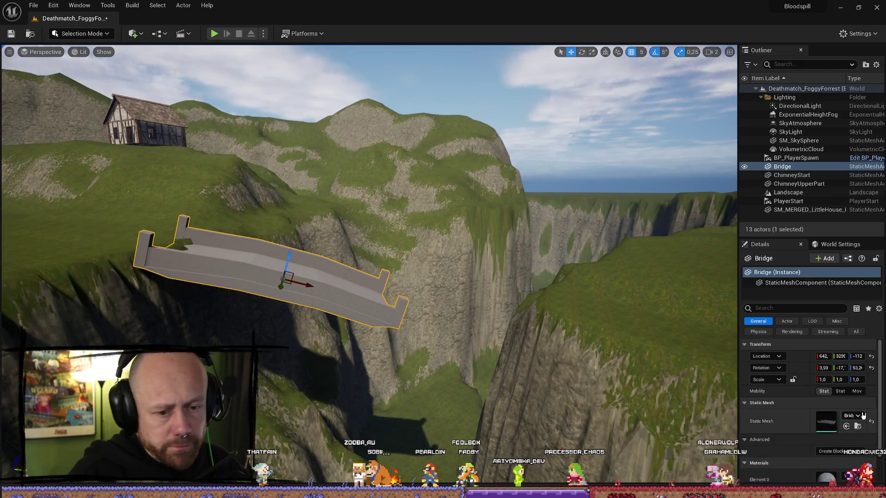
scroll(810, 369, "down", 1)
Assign the WoodPlanks_Inst material to the bridge's Element 0.
left_click(855, 462)
type("wood")
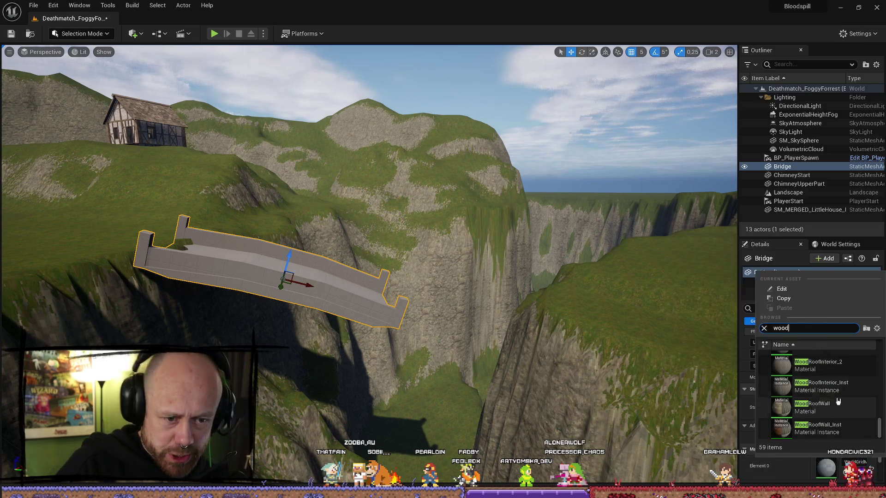
left_click(826, 386)
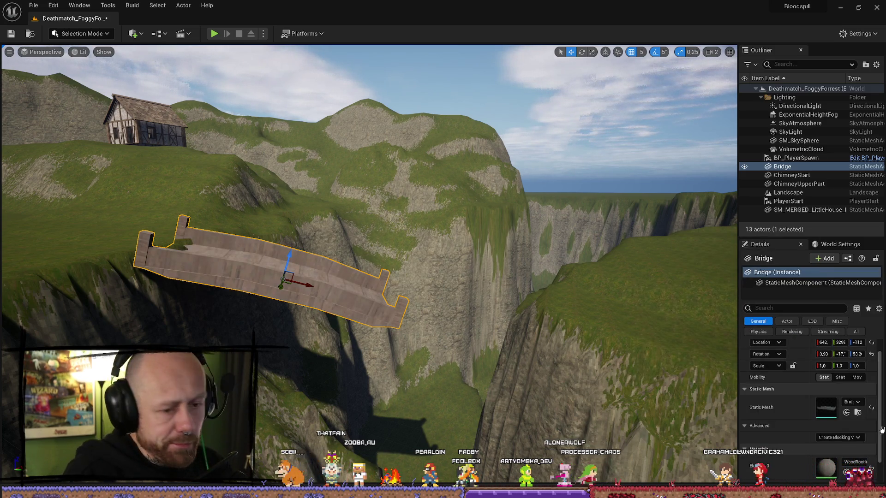
left_click(855, 463)
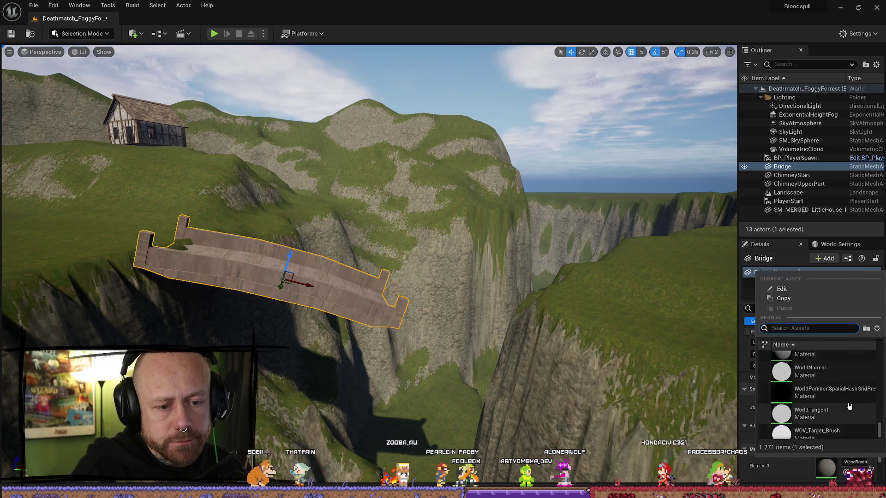
scroll(850, 406, "up", 2)
type("wood")
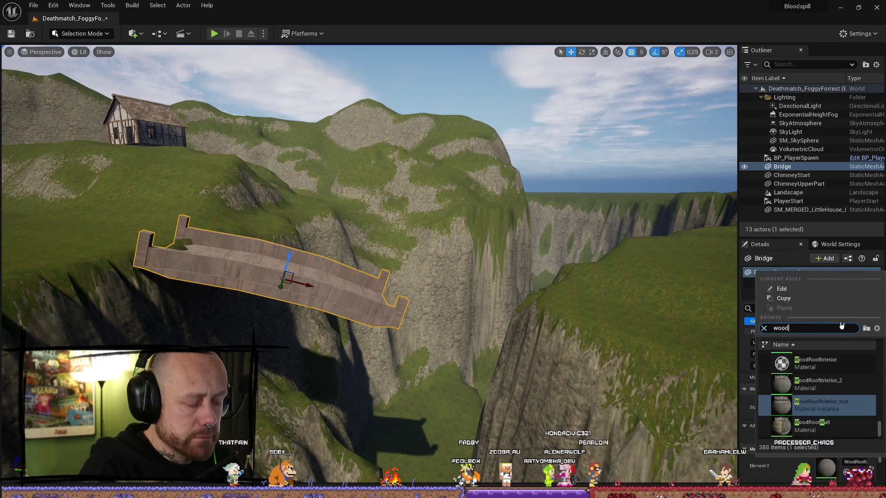
scroll(821, 392, "up", 1)
left_click(817, 367)
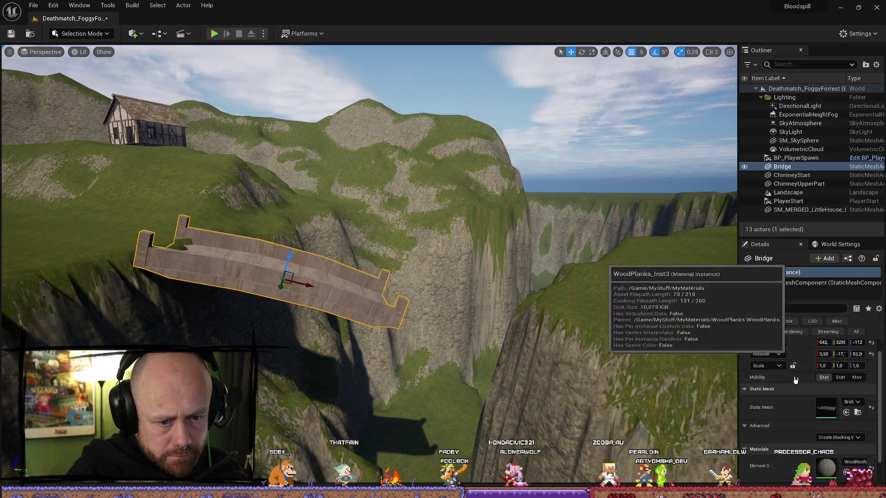
Reselect the bridge and rotate its pitch to about -12° for a gentler tilt.
left_click(370, 347)
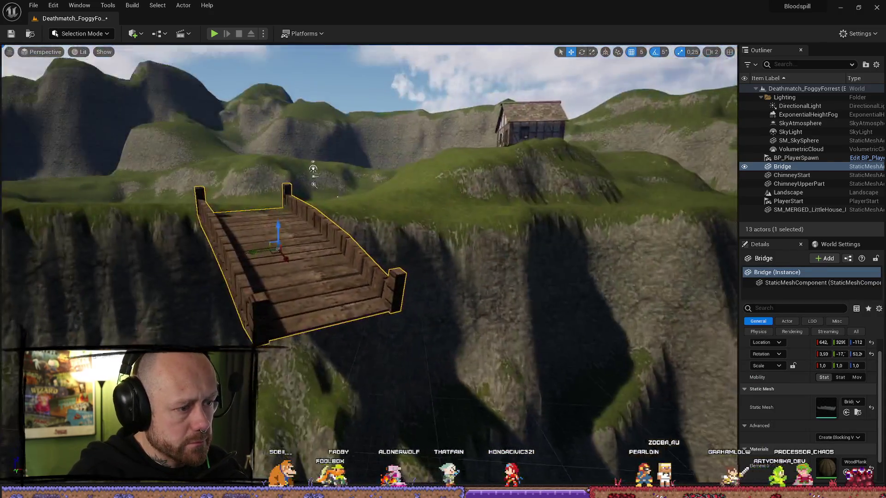
key("w")
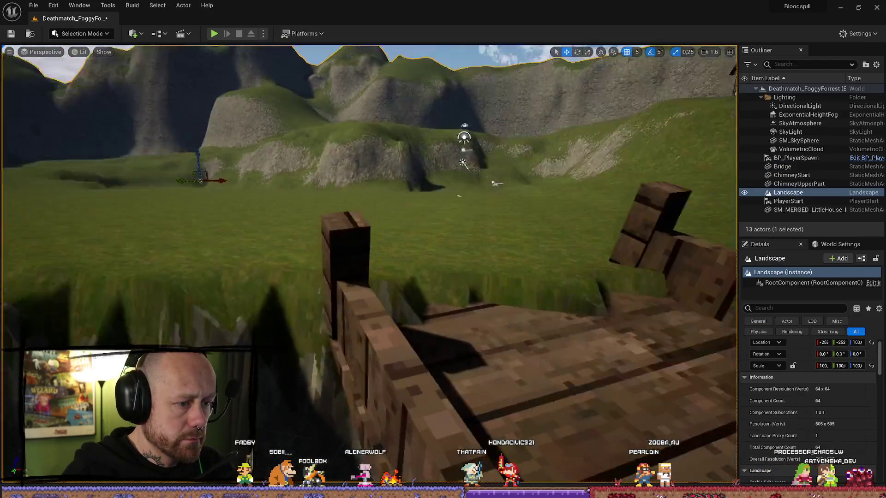
scroll(369, 263, "down", 1)
key("s")
scroll(369, 263, "down", 1)
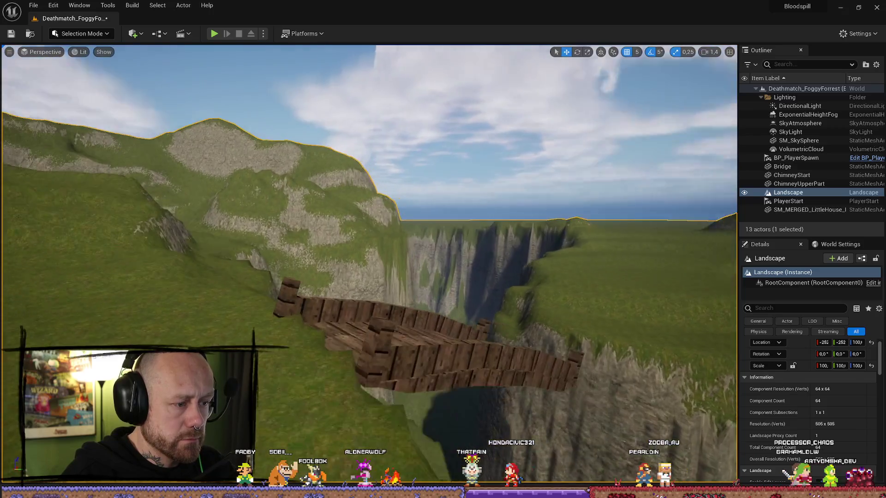
left_click(475, 341)
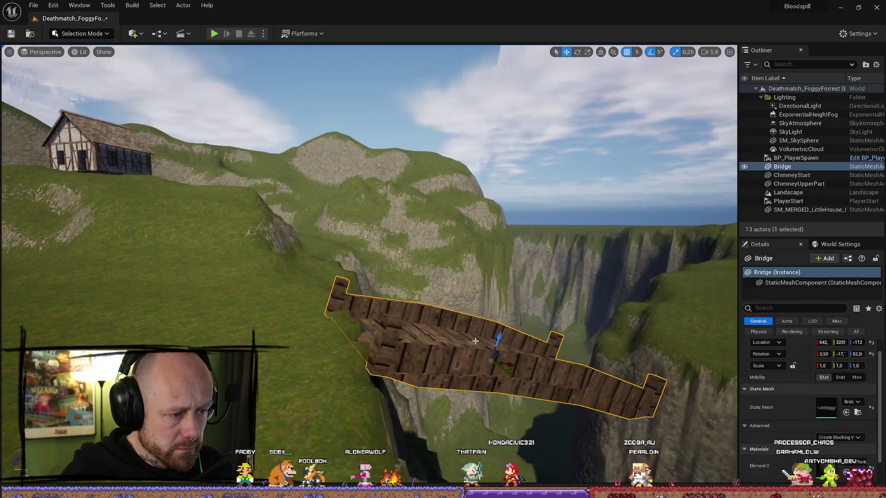
key("a")
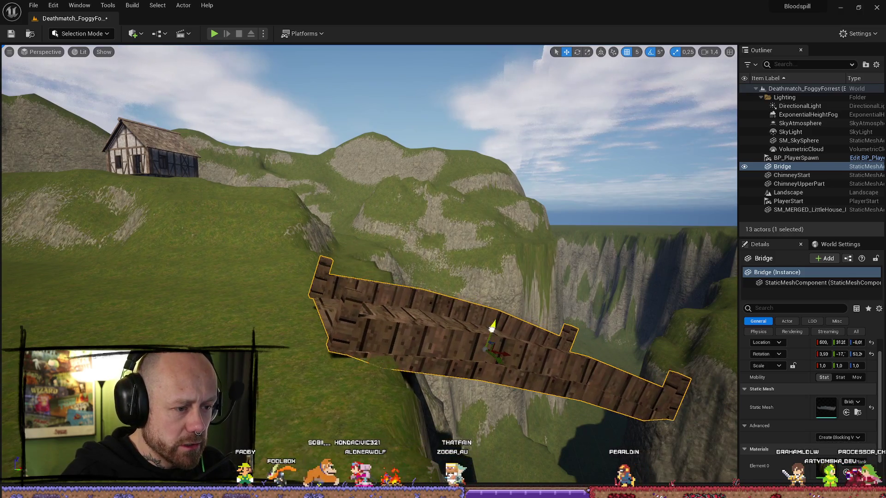
key("e")
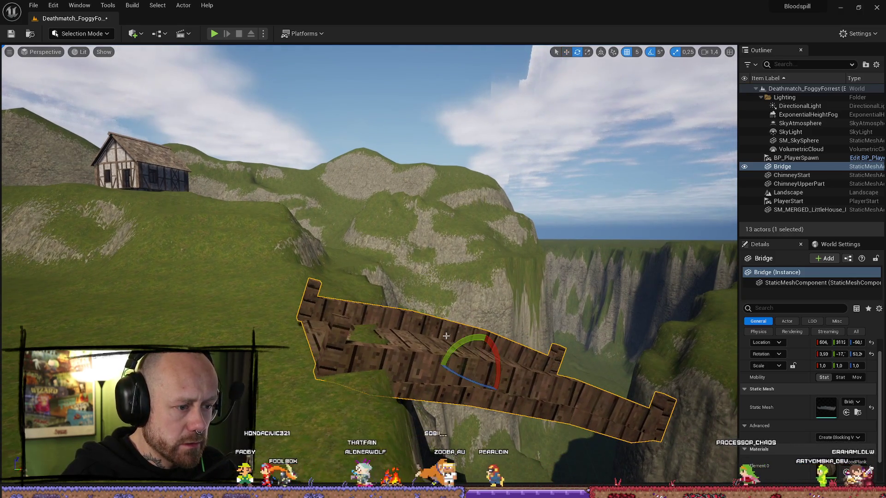
left_click_drag(473, 340, 471, 339)
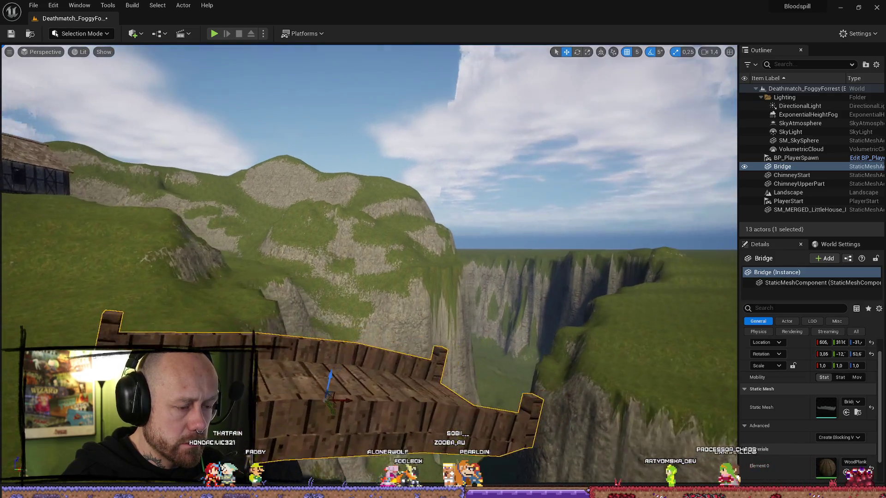
left_click_drag(194, 277, 6, 277)
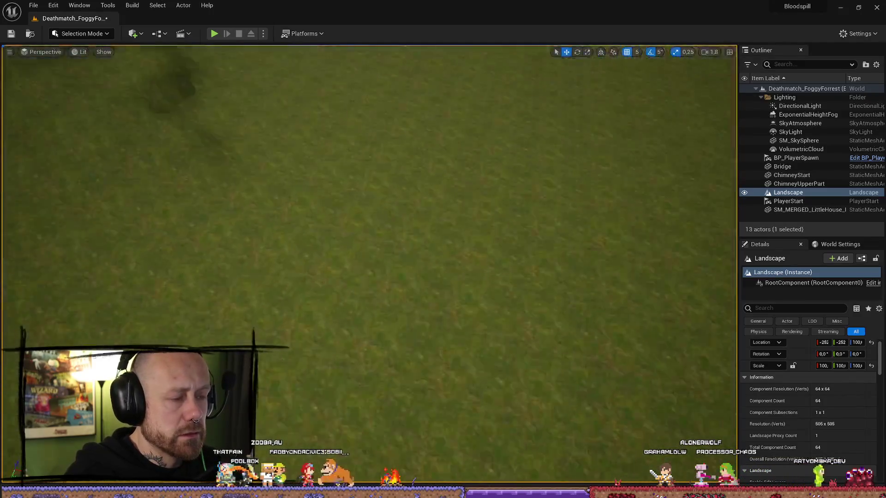
Check the house and bridge, then start a Play In Editor session with the crossbow.
left_click_drag(369, 231, 286, 221)
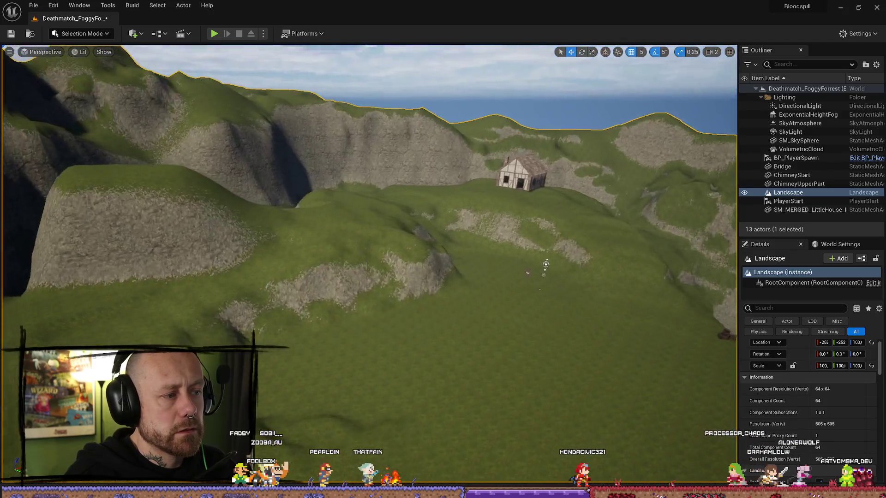
left_click_drag(369, 231, 318, 263)
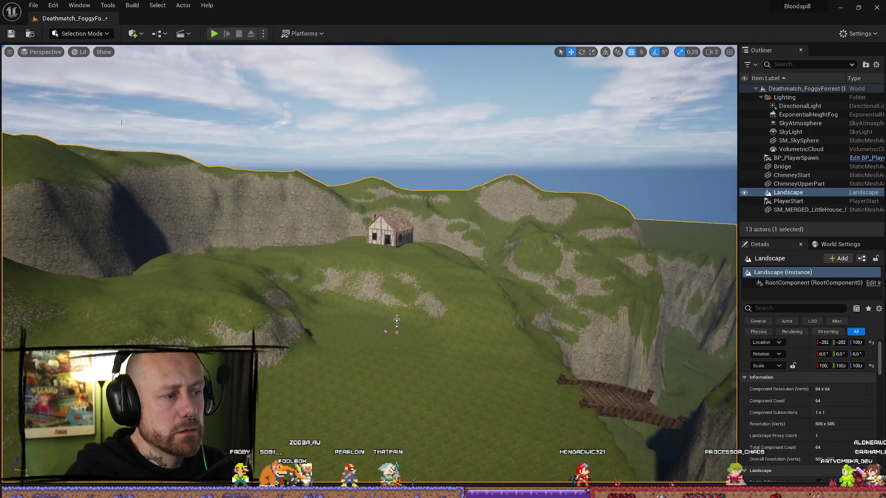
left_click(216, 34)
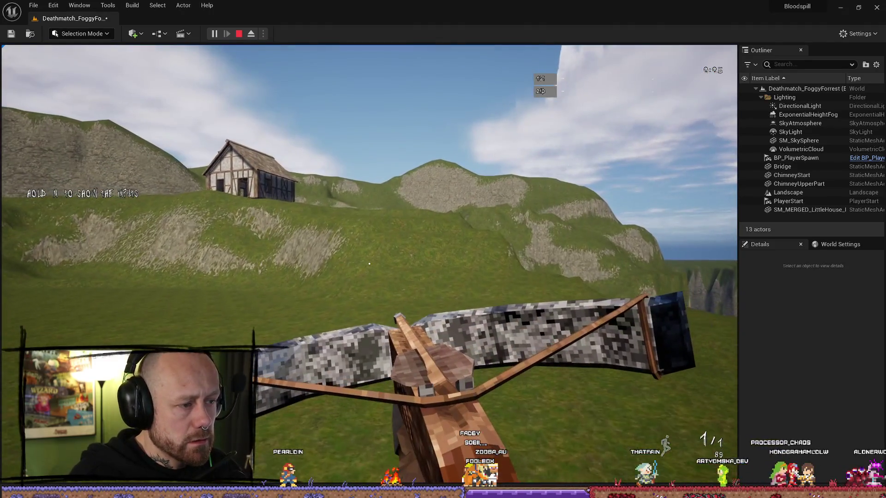
Walk toward the house, swing the sword once, then stop the play-test and fly above the map.
key("w")
key("w")
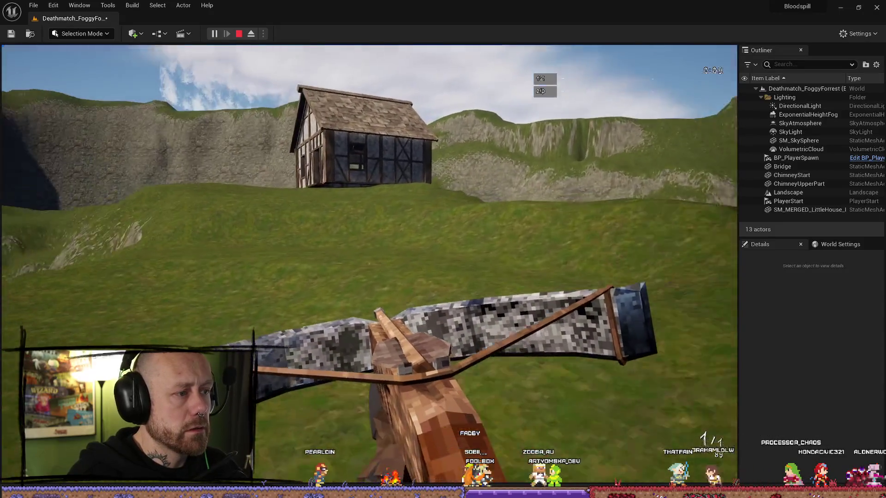
key("w")
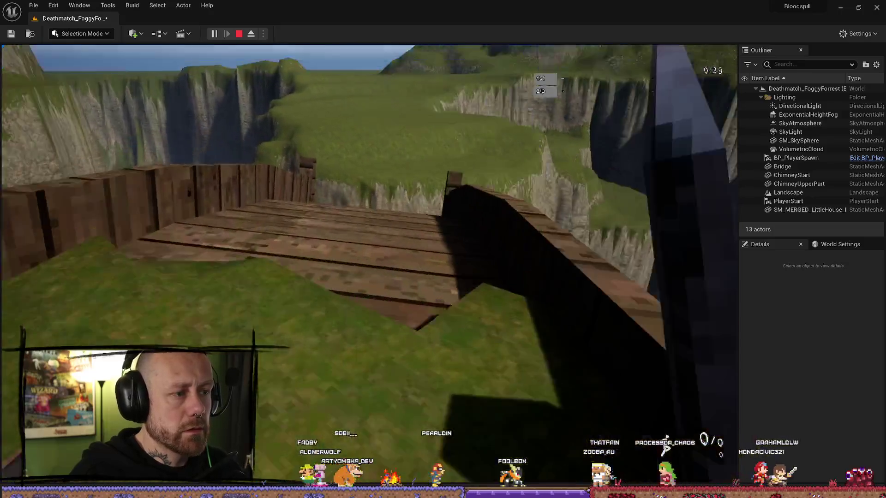
left_click(370, 264)
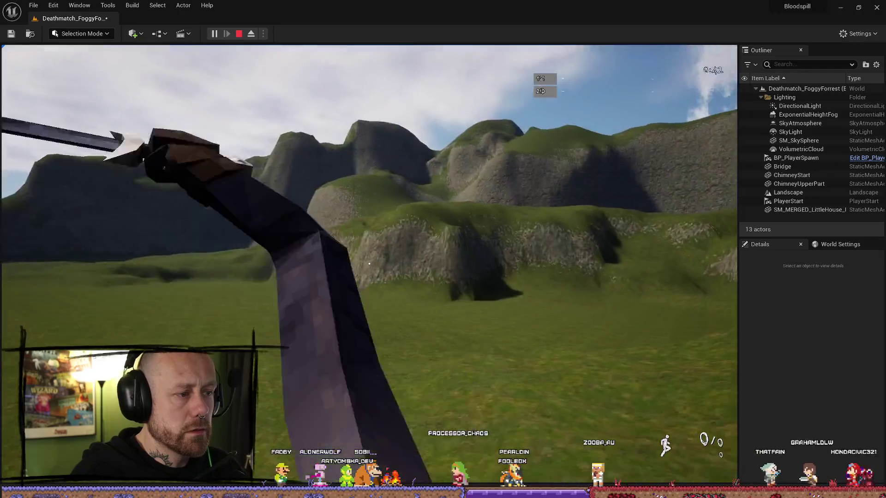
key("Escape")
mouse_move(347, 257)
left_mouse_down()
mouse_move(490, 228)
mouse_move(714, 42)
left_mouse_up()
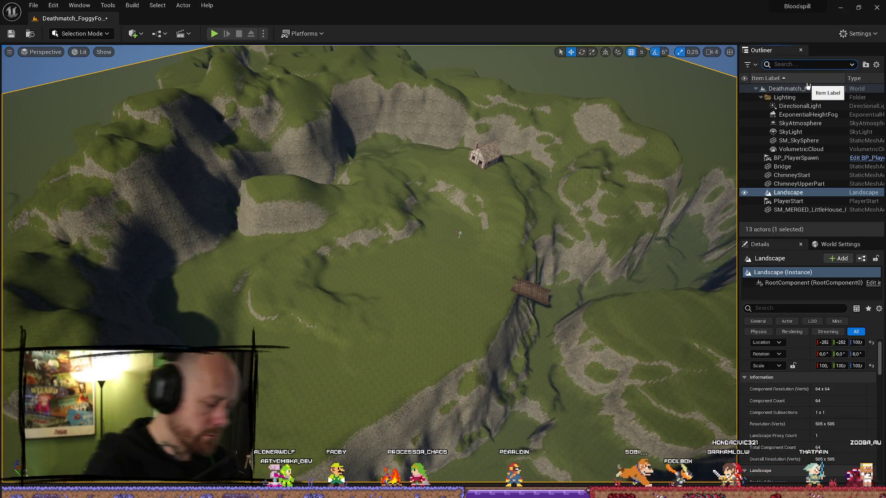
Save all changed assets and the forest level with File > Save All.
left_click_drag(183, 64, 183, 51)
left_click(34, 5)
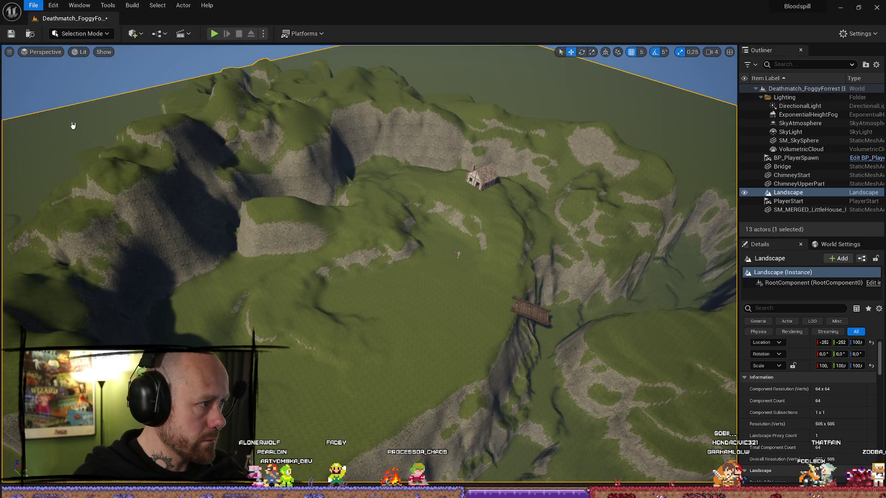
left_click(71, 123)
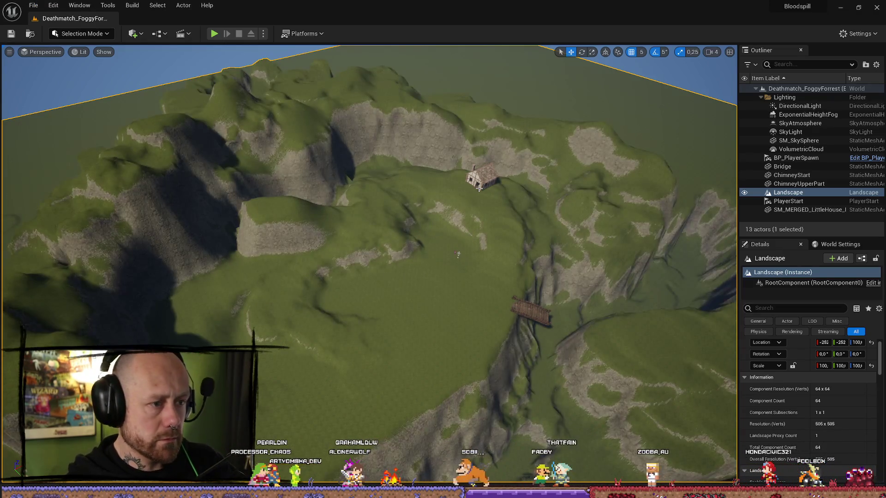
Clear the bridge search and browse the Content Drawer to FPS > Maps > GameModes.
scroll(479, 188, "down", 2)
key("ctrl+space")
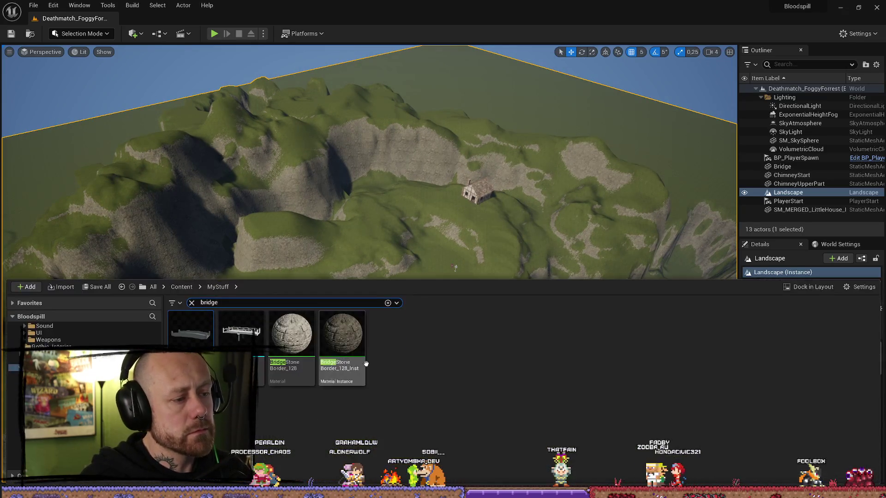
scroll(80, 337, "up", 5)
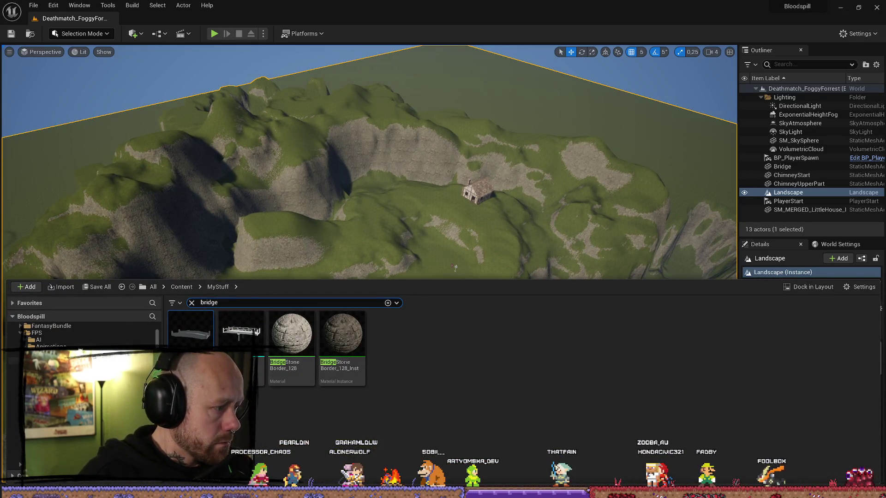
left_click(36, 332)
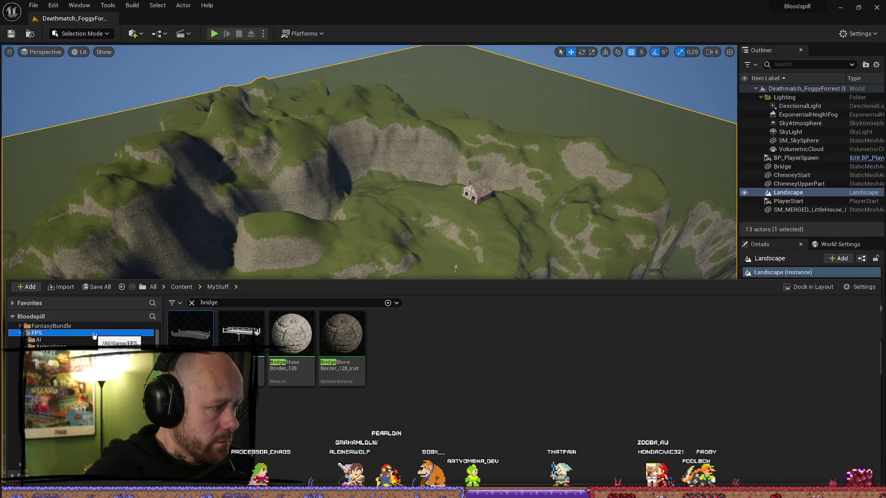
left_click(192, 303)
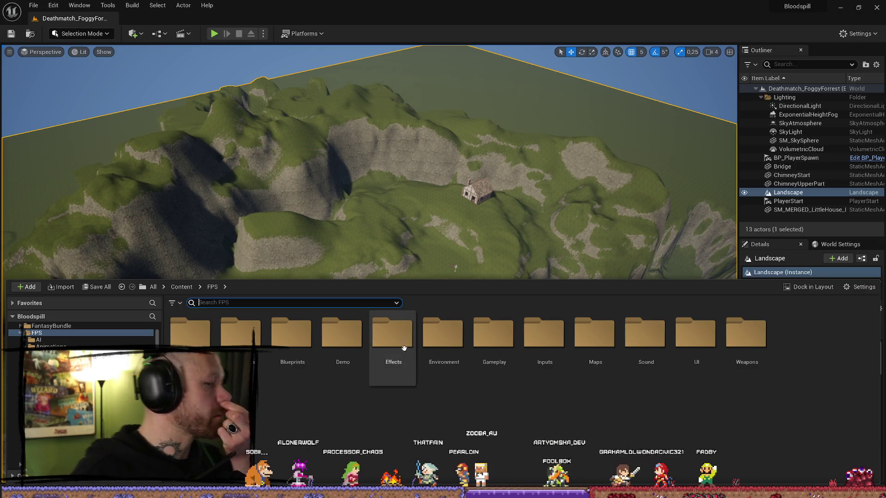
double_click(600, 343)
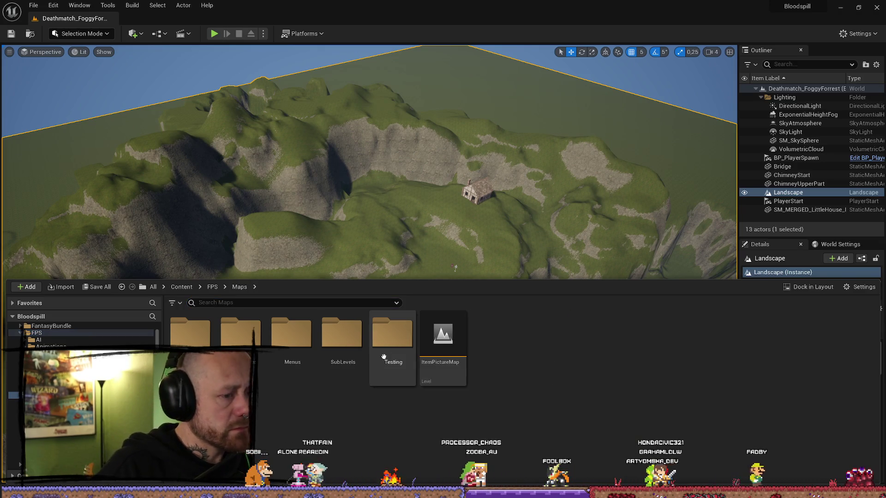
double_click(199, 337)
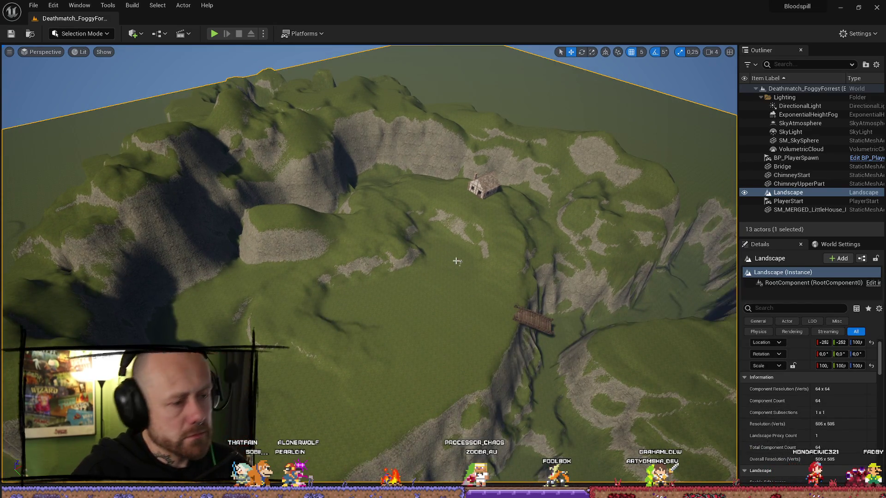
key("ctrl+space")
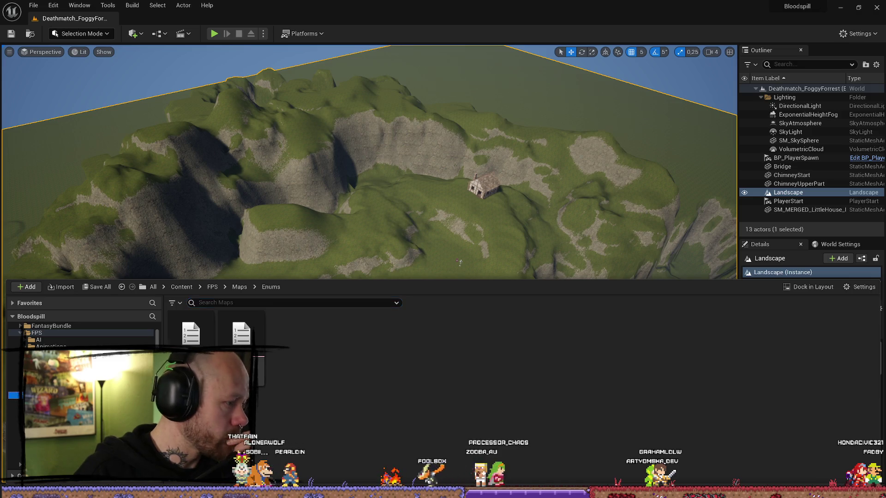
left_click(239, 286)
double_click(245, 337)
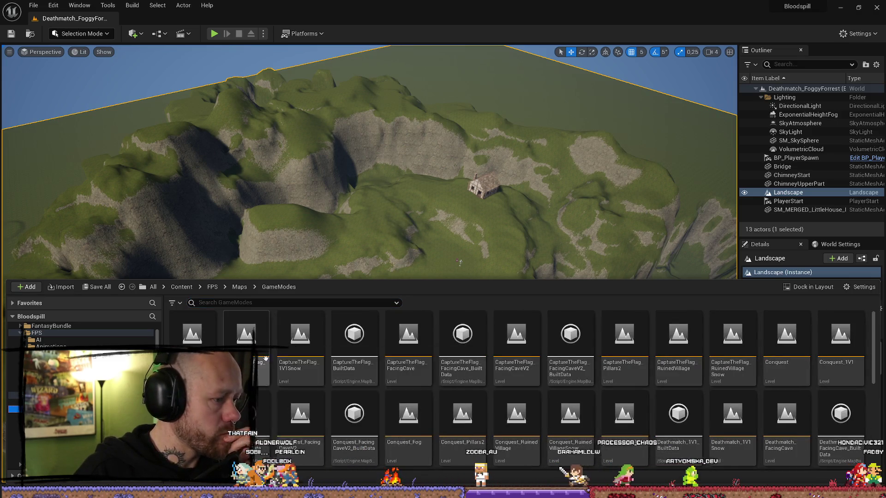
Open the Deathmatch_Pillars2 level from the GameModes folder.
scroll(485, 397, "down", 1)
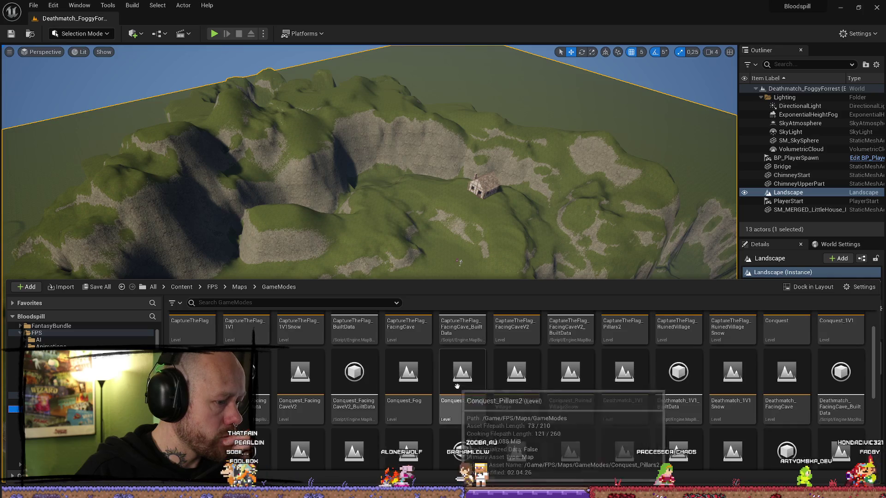
scroll(575, 392, "up", 1)
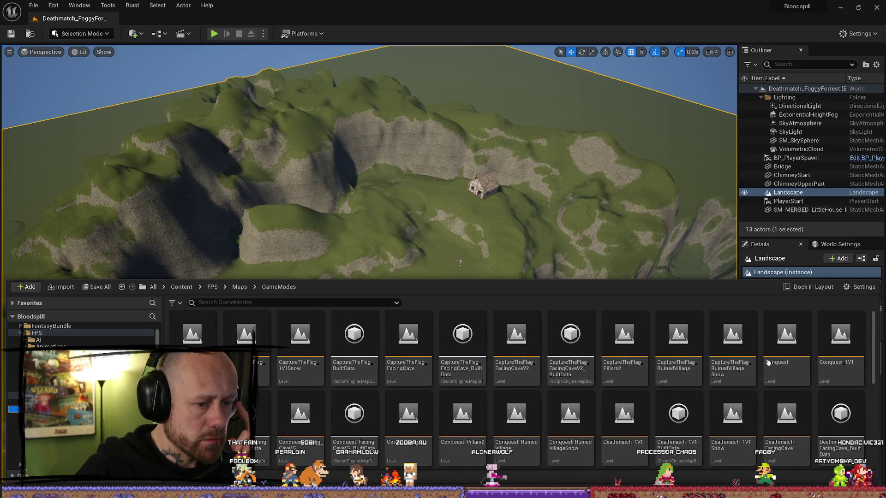
scroll(753, 359, "down", 2)
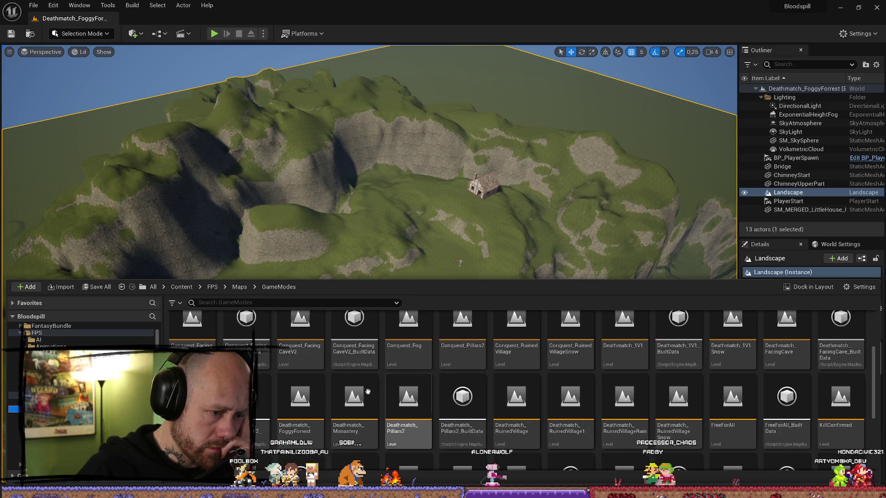
double_click(407, 399)
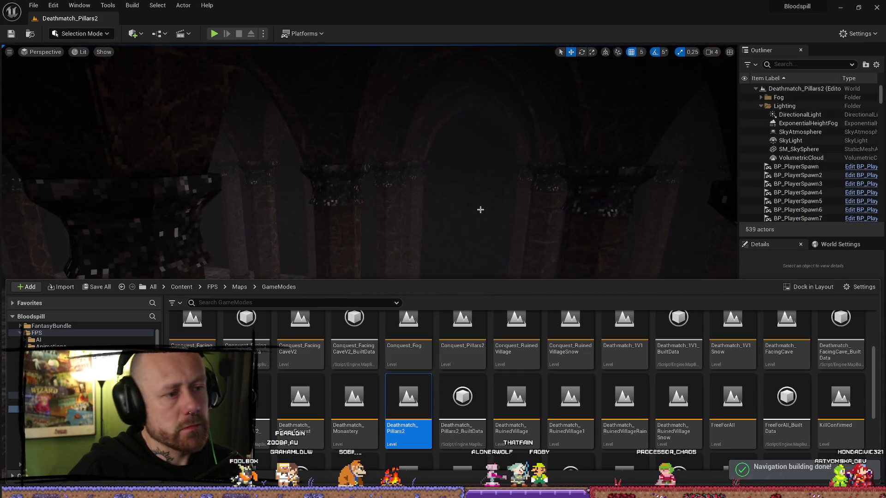
Expand the Outliner's Fog folder and select FogDetailPlane3, then the FogVolume.
left_click(761, 97)
double_click(801, 157)
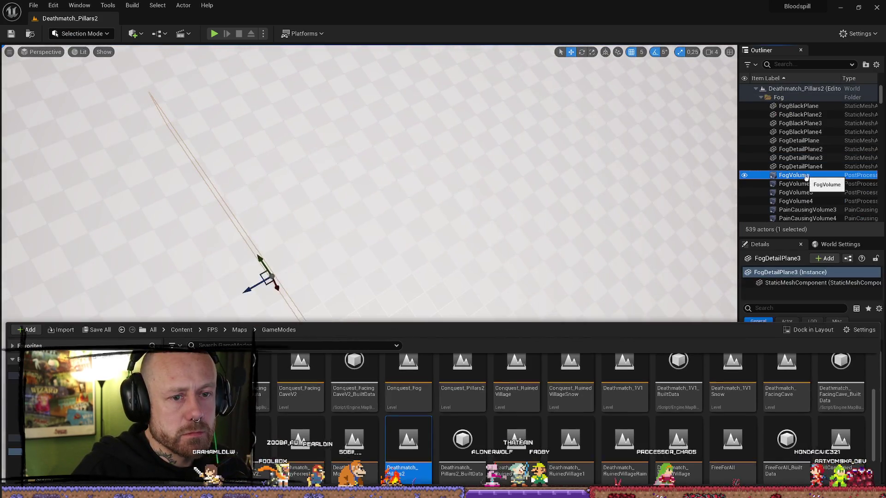
double_click(806, 176)
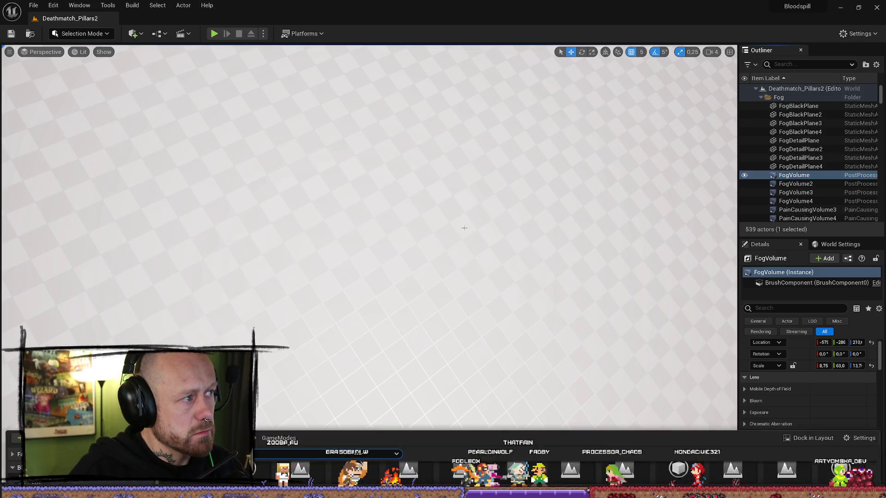
Reopen the Deathmatch_FoggyForrest level from the Content Drawer.
key("ctrl+space")
scroll(269, 388, "up", 2)
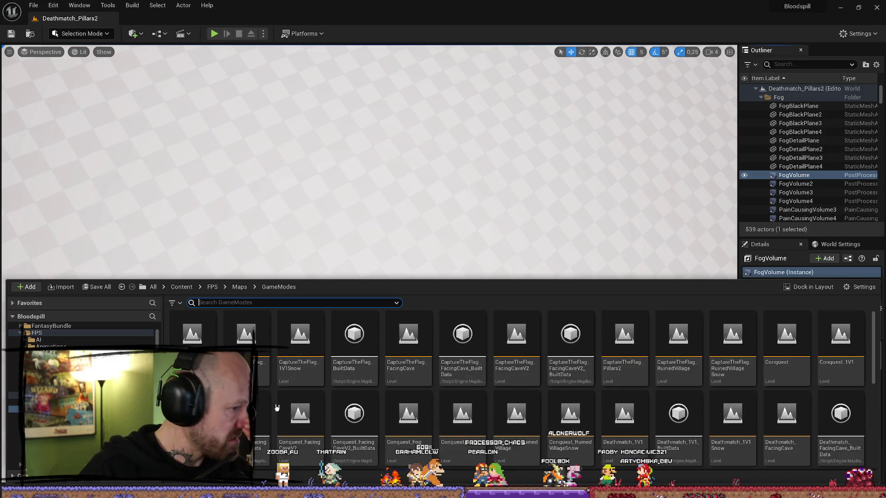
scroll(813, 370, "down", 3)
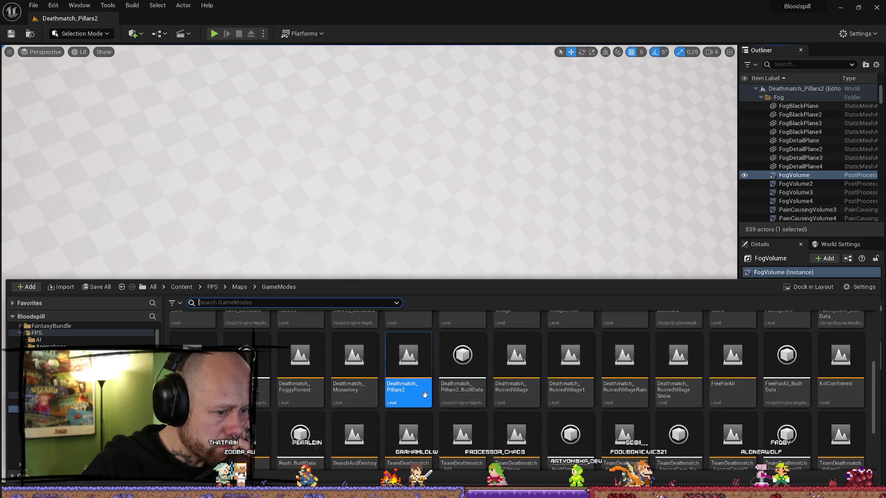
double_click(302, 364)
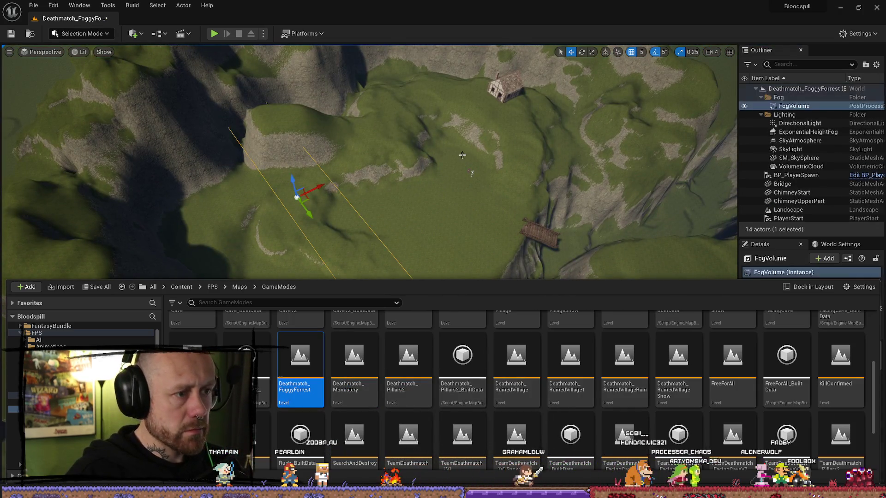
Paste the copied FogVolume into Deathmatch_FoggyForrest and view its properties.
key("ctrl+v")
scroll(370, 161, "down", 2)
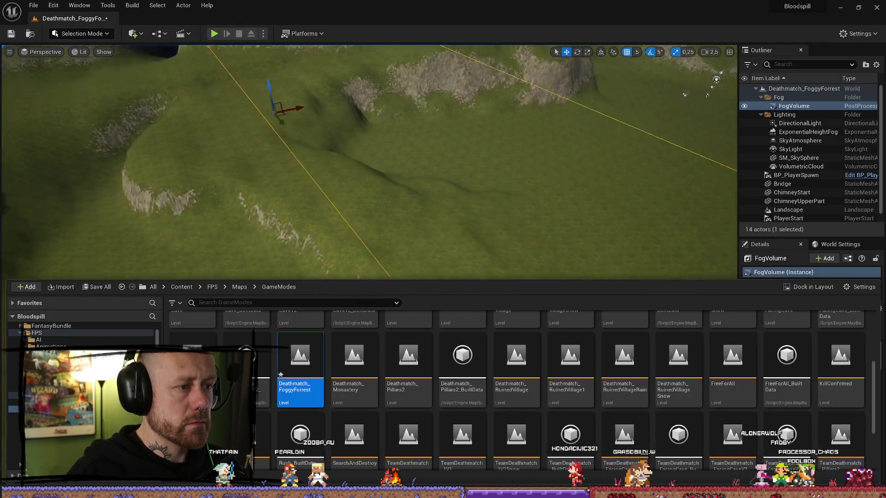
key("ctrl+space")
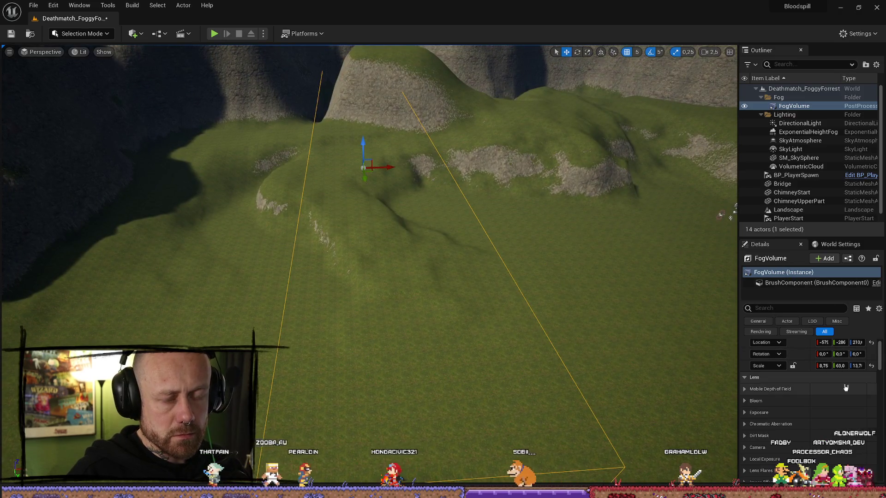
scroll(846, 388, "down", 10)
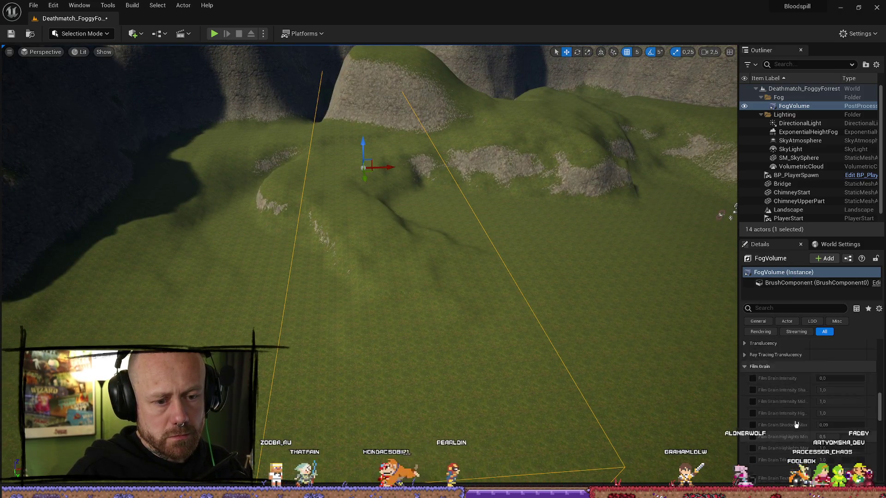
Add FogShader_Inst to the FogVolume's Post Process Materials array with weight 1.0.
left_click(861, 365)
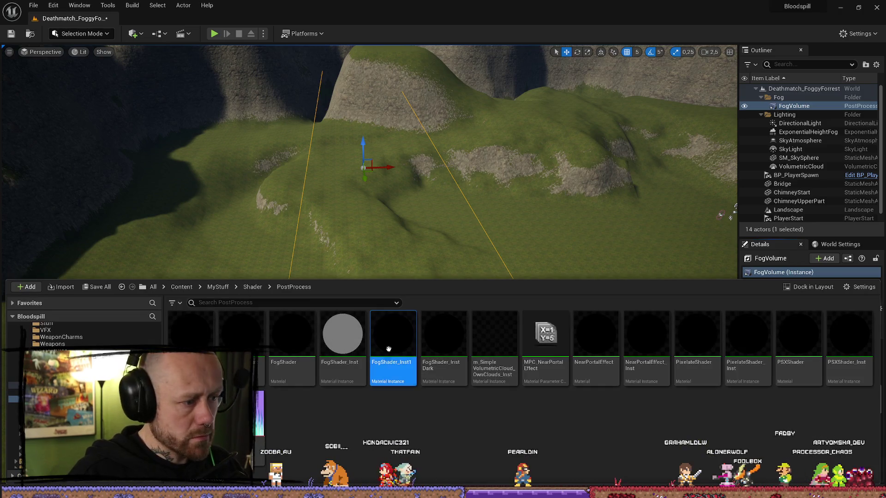
left_click(342, 350)
mouse_move(342, 351)
left_mouse_down()
mouse_move(463, 234)
mouse_move(858, 418)
mouse_move(821, 368)
left_mouse_up()
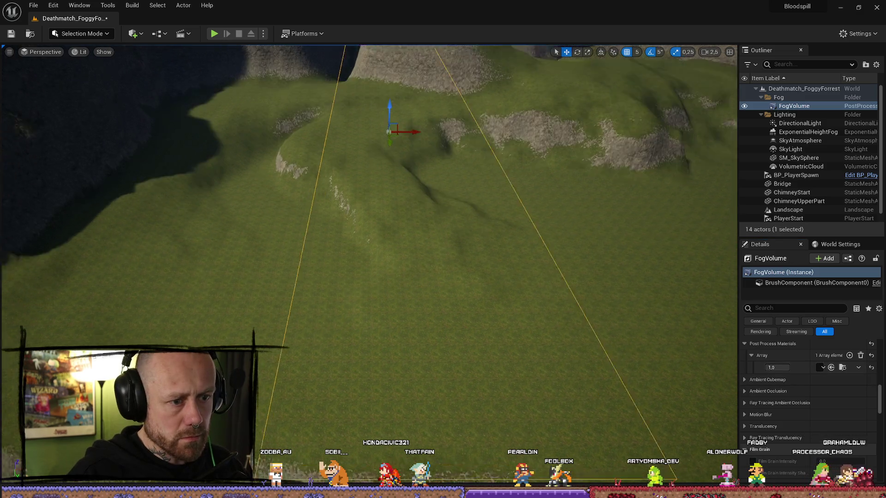
scroll(369, 266, "down", 3)
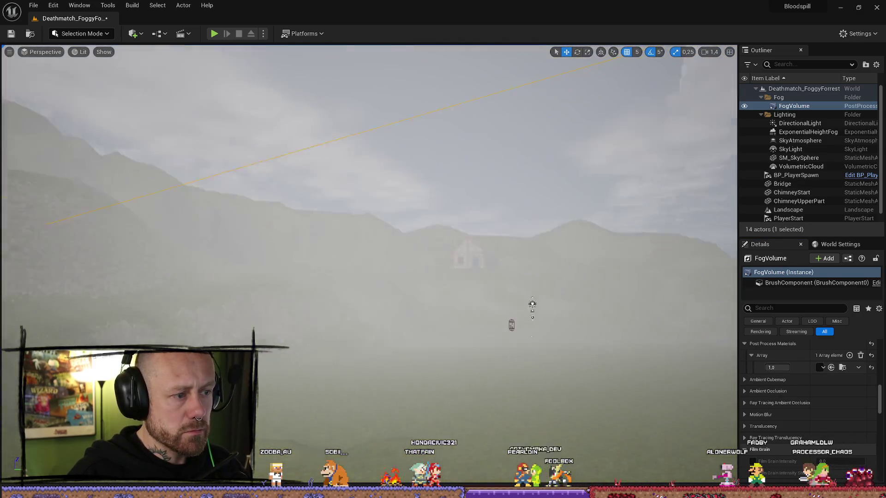
scroll(370, 266, "up", 3)
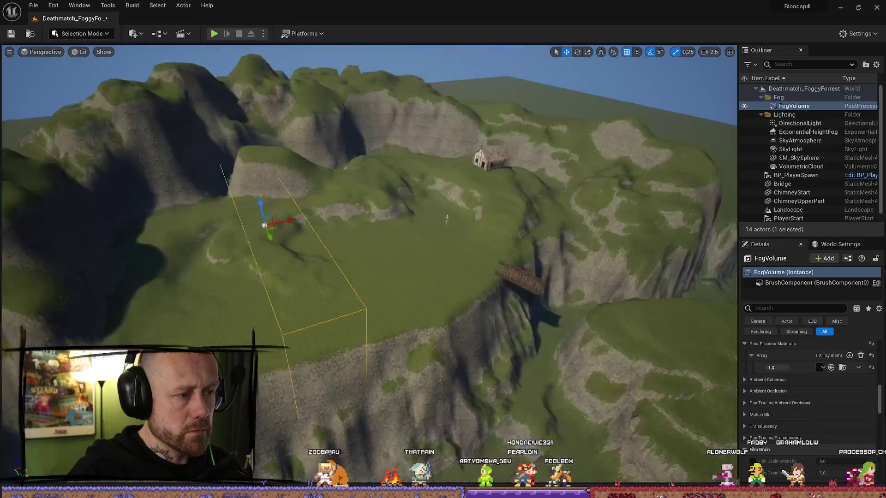
key("e")
key("r")
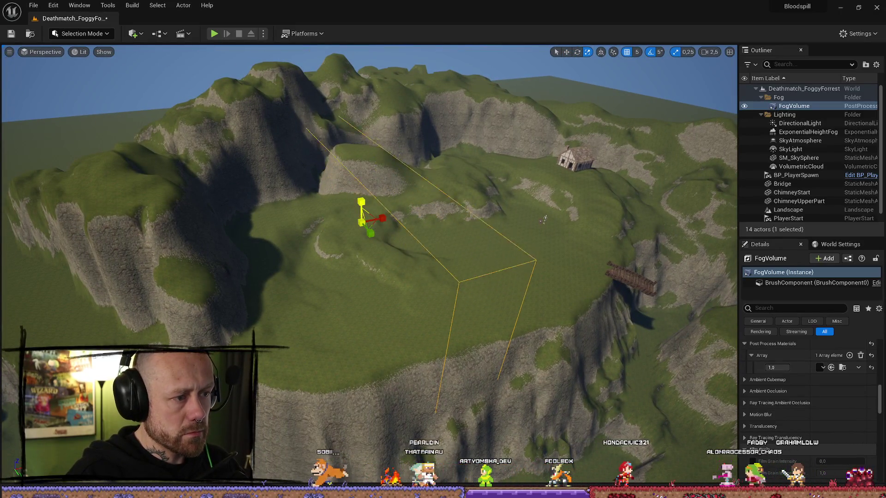
Enlarge the FogVolume and raise it higher to enclose the whole landscape.
left_click_drag(383, 223, 476, 210)
double_click(789, 210)
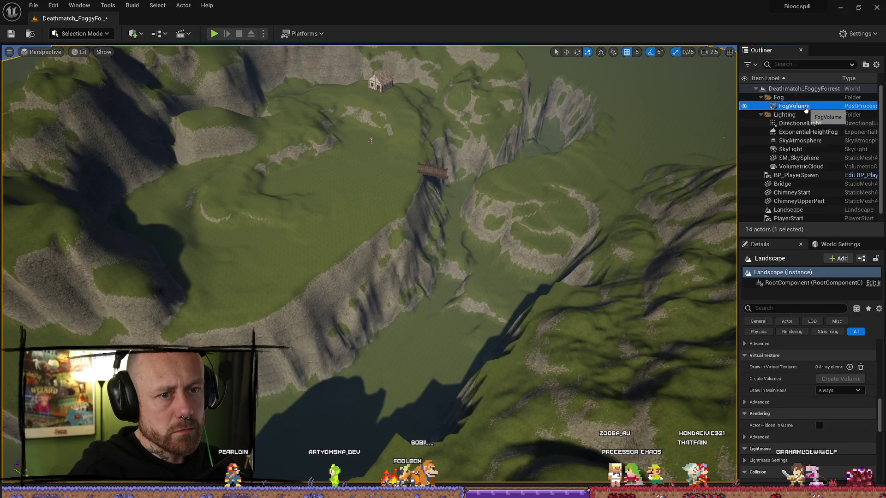
double_click(809, 105)
scroll(401, 254, "down", 3)
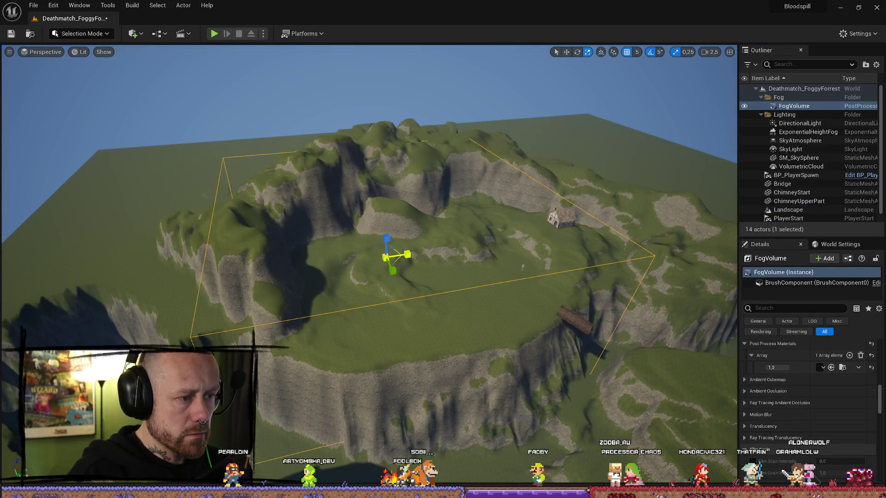
mouse_move(389, 239)
left_mouse_down()
mouse_move(406, 189)
mouse_move(421, 199)
mouse_move(448, 157)
mouse_move(374, 175)
mouse_move(360, 194)
left_mouse_up()
key("r")
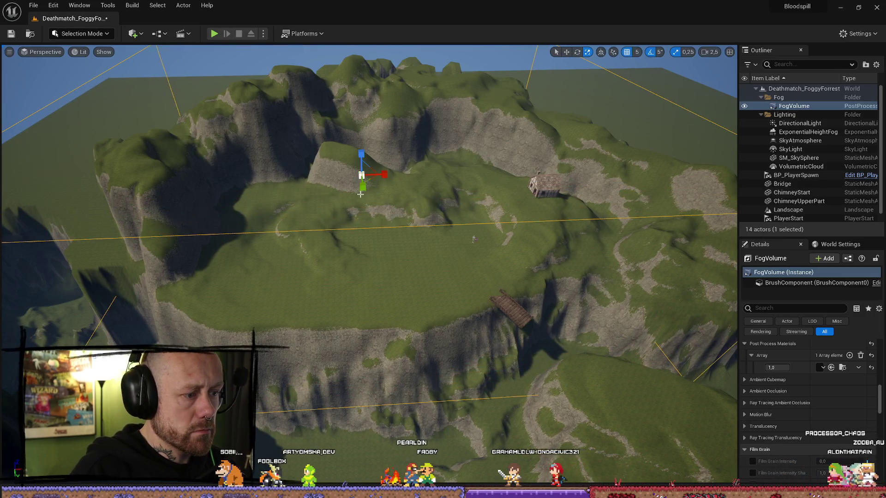
Fly down into the ground fog, select the PlayerStart and look across the fog.
left_click_drag(476, 251, 436, 217)
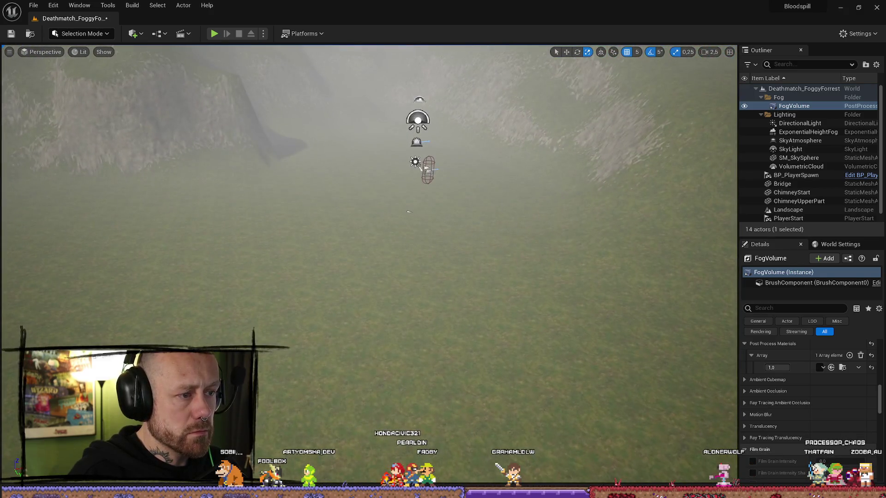
left_click(410, 212)
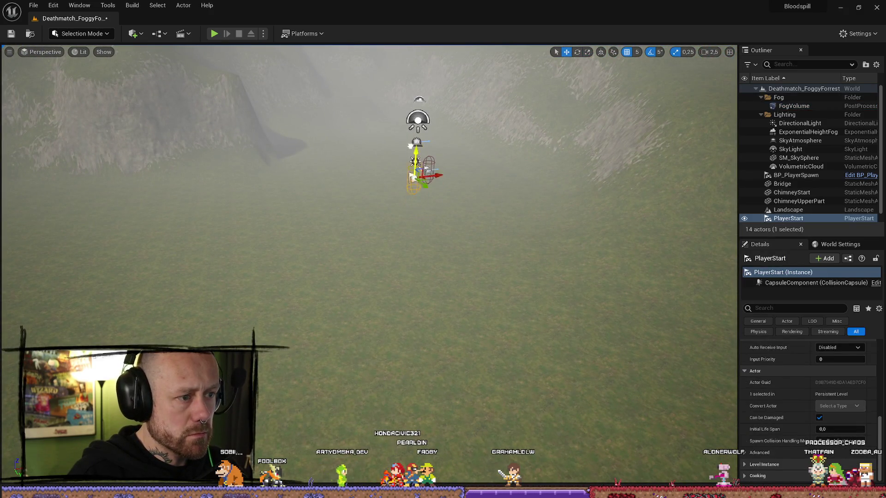
left_click_drag(456, 94, 722, 198)
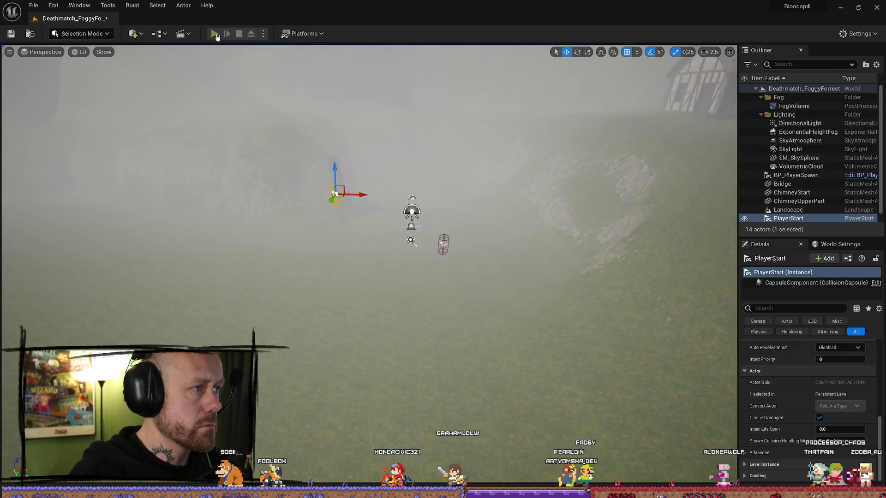
left_click(214, 33)
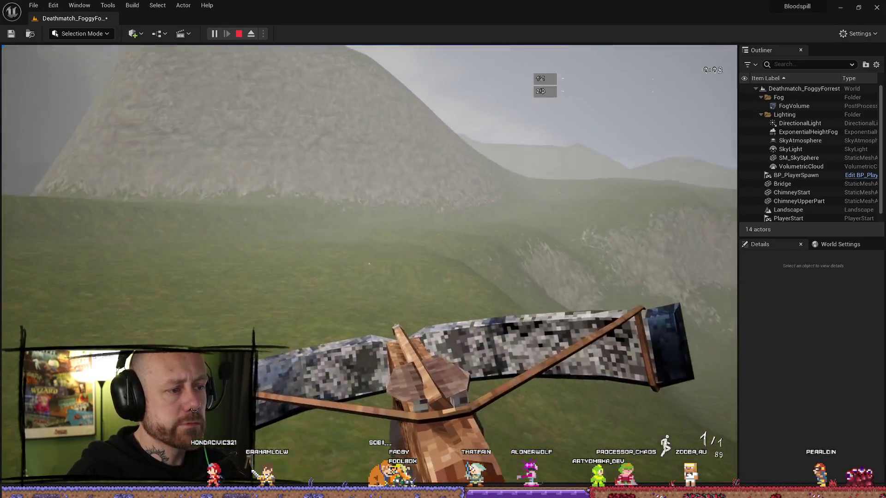
scroll(369, 264, "down", 1)
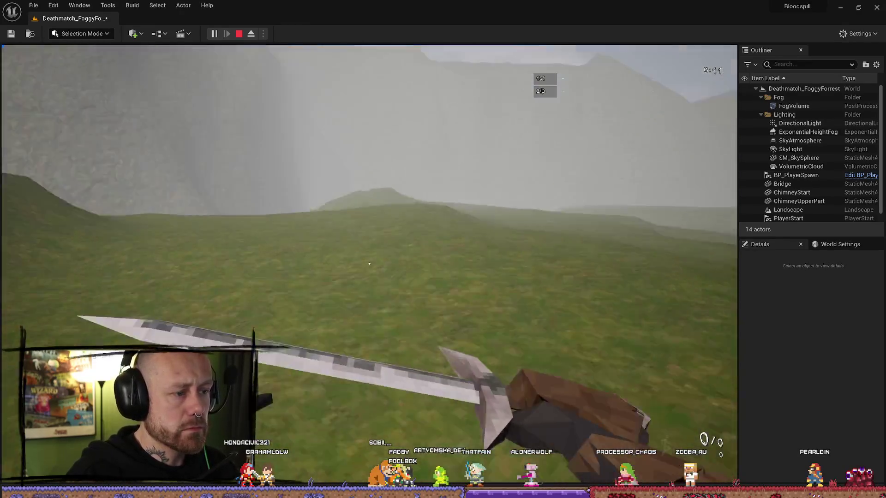
left_click(369, 263)
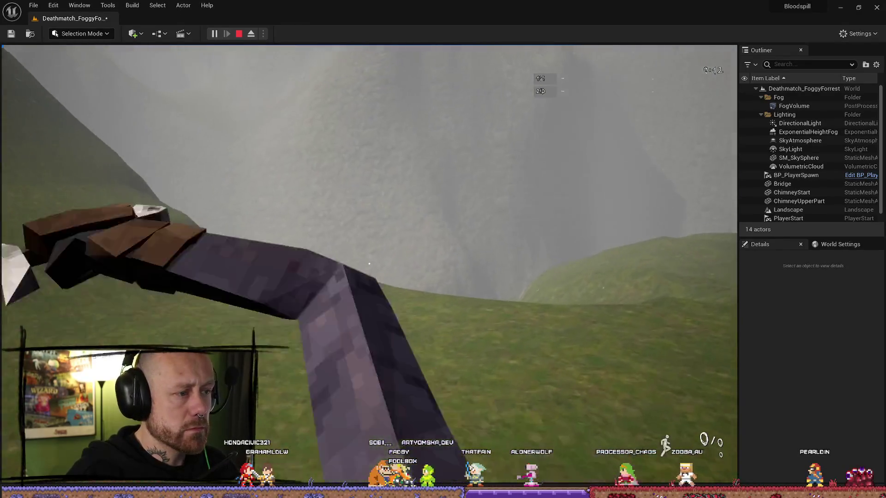
scroll(369, 263, "up", 1)
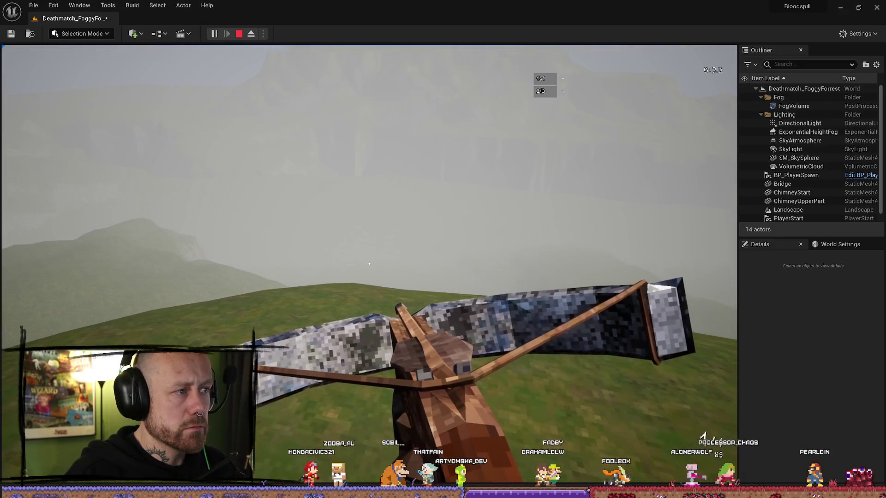
key("alt+Tab")
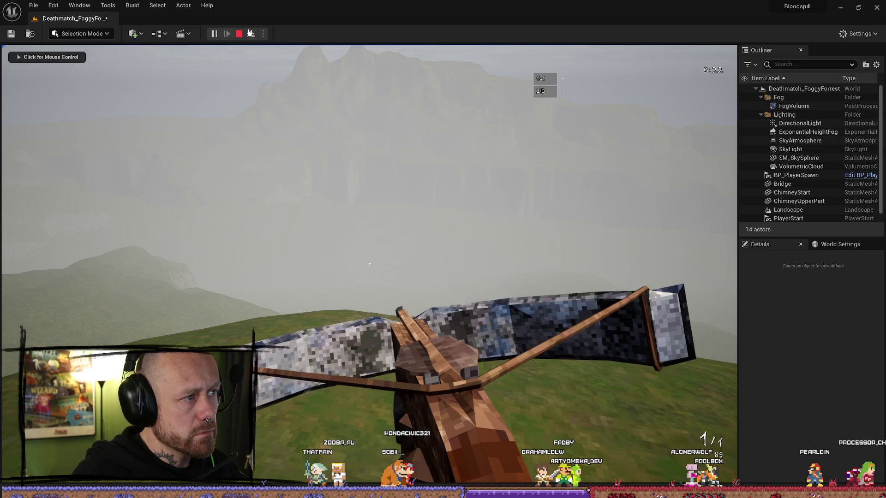
left_click(240, 33)
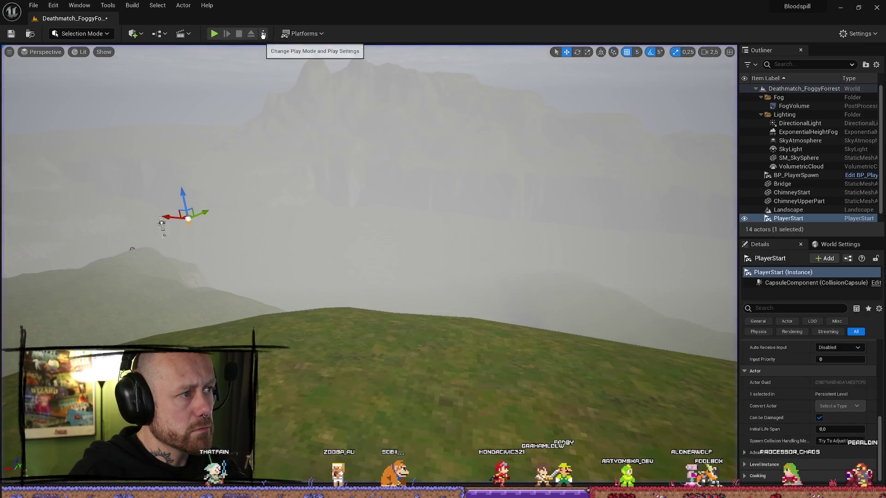
Start a Play session with a client window, move the Client 1 preview aside, and deploy with the crossbow.
left_click(263, 33)
left_click(214, 33)
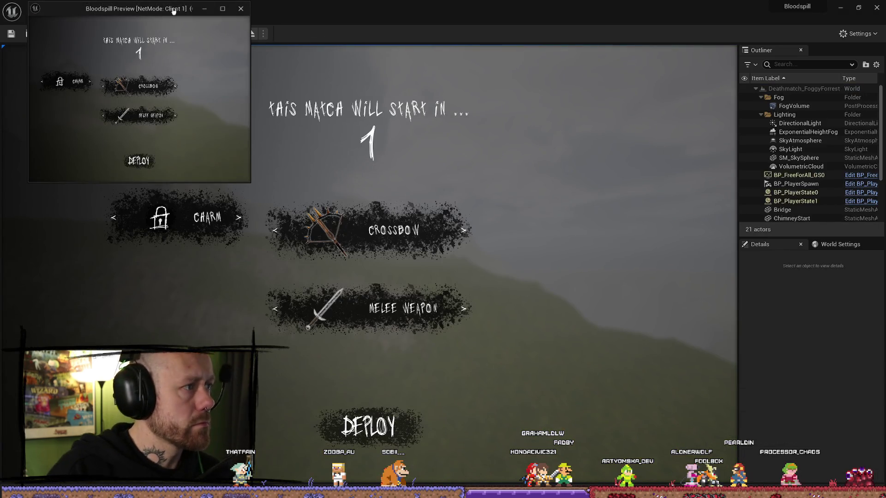
left_click_drag(174, 12, 0, 93)
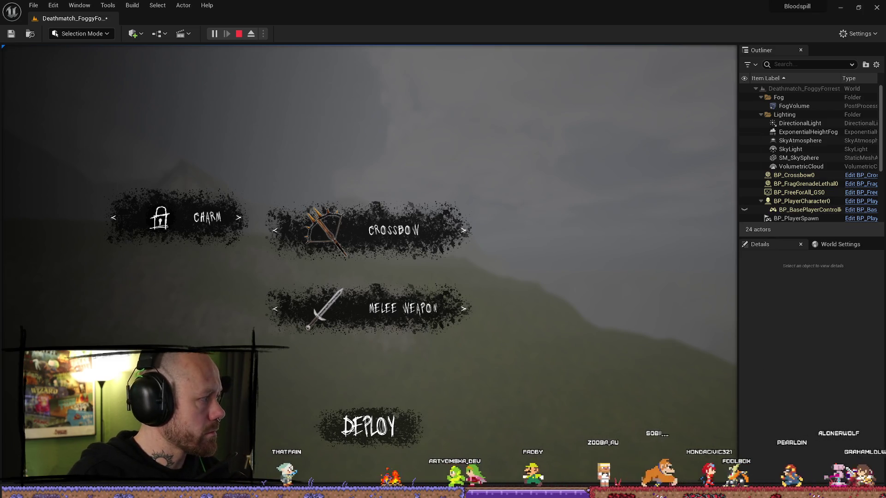
left_click(411, 434)
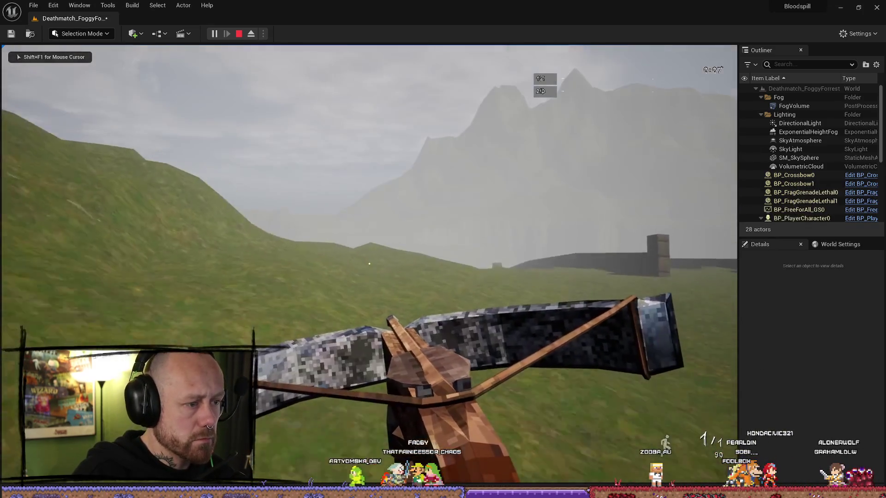
Walk past the farmhouse and over the grassy hill crest into the foggy valley.
key("w")
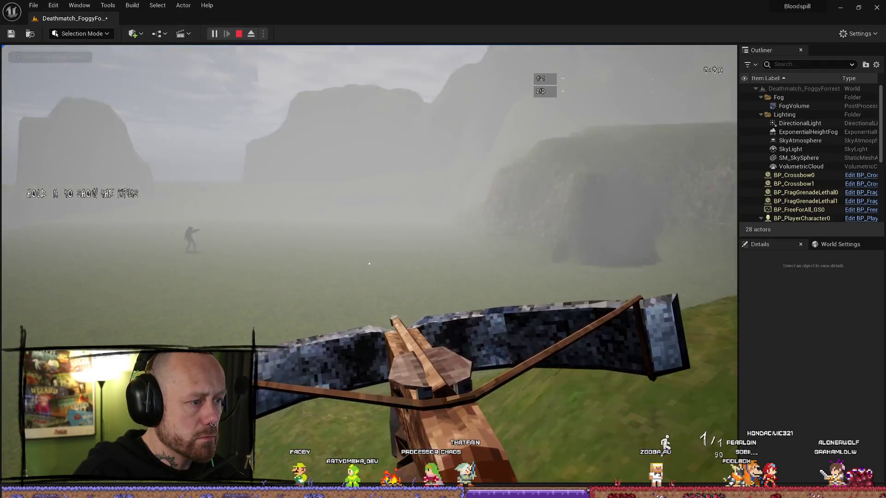
key("w")
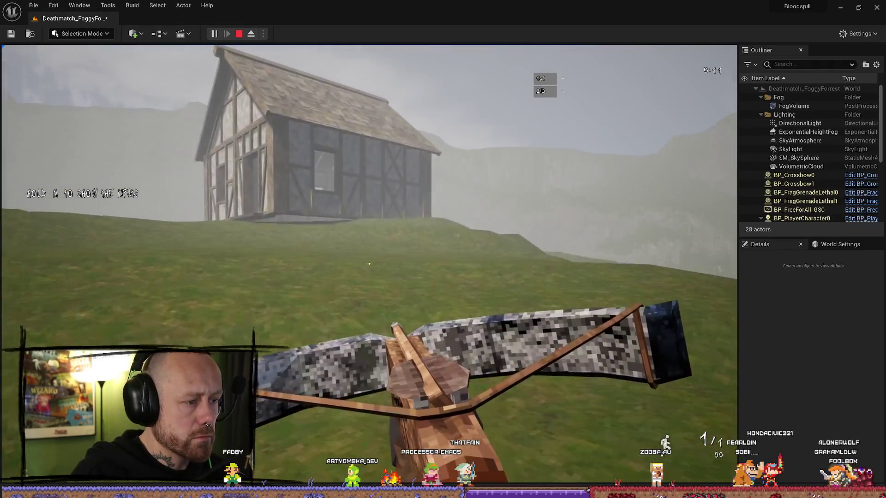
key("w")
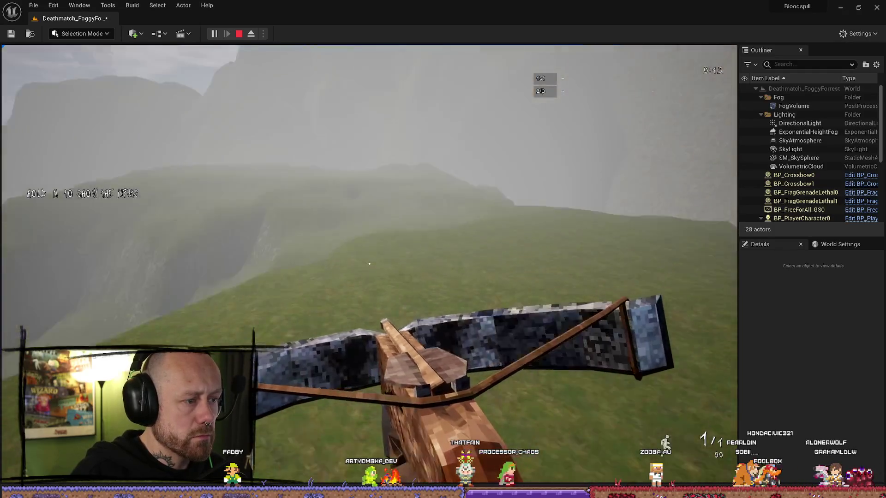
key("w")
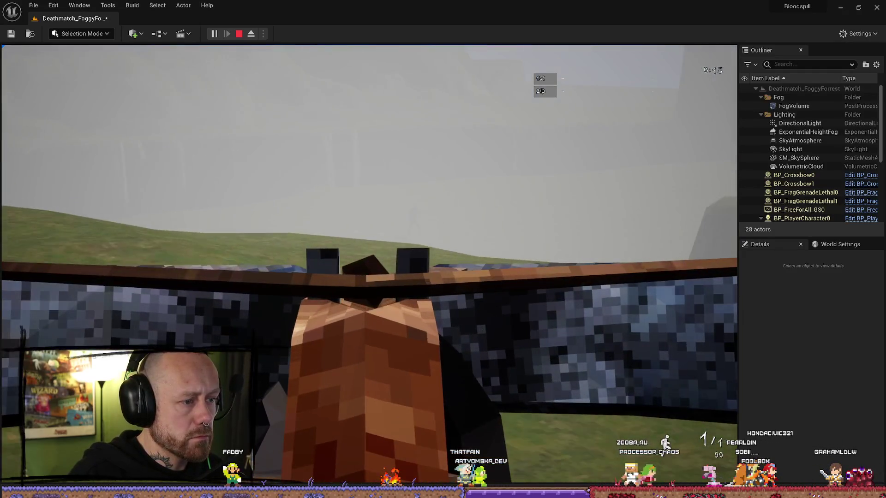
key("w")
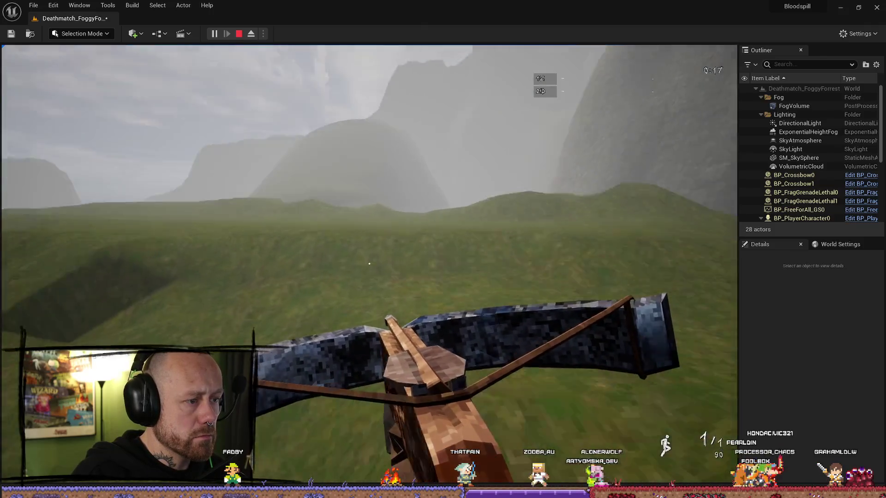
key("w")
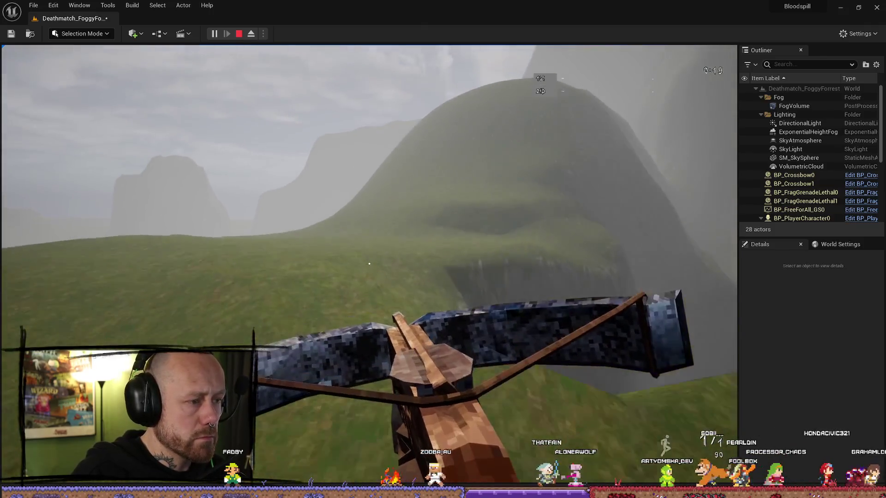
key("w")
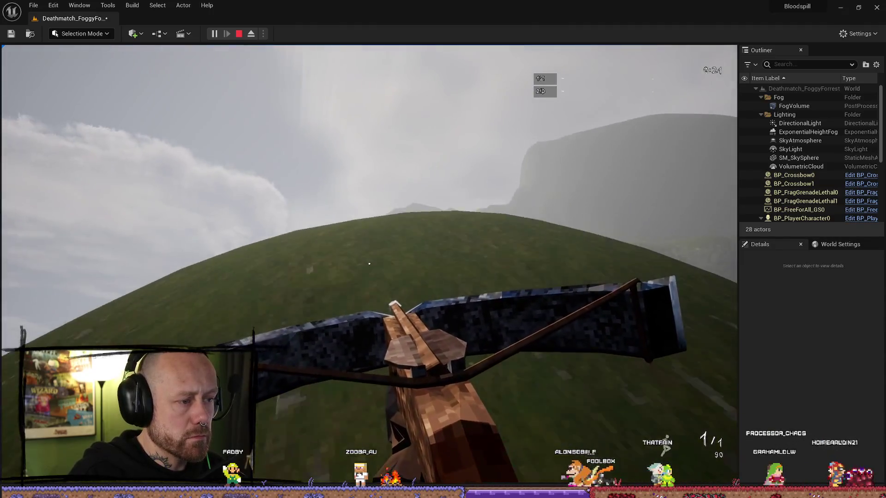
key("w")
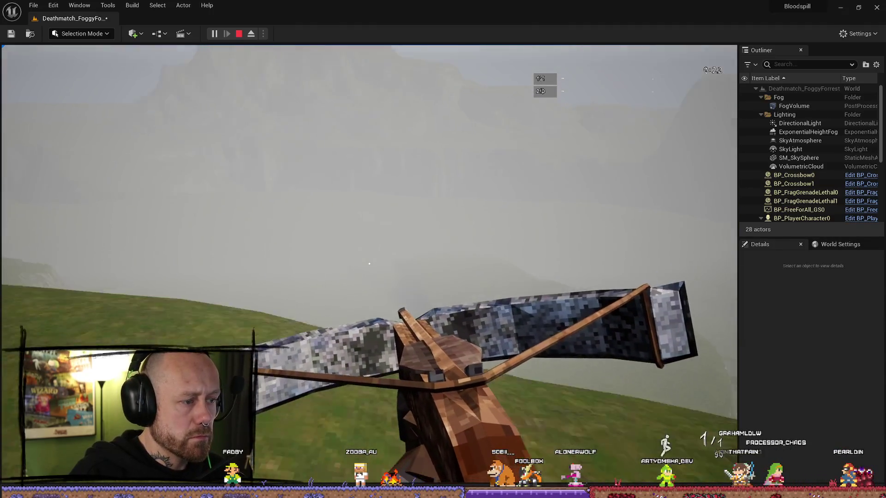
key("w")
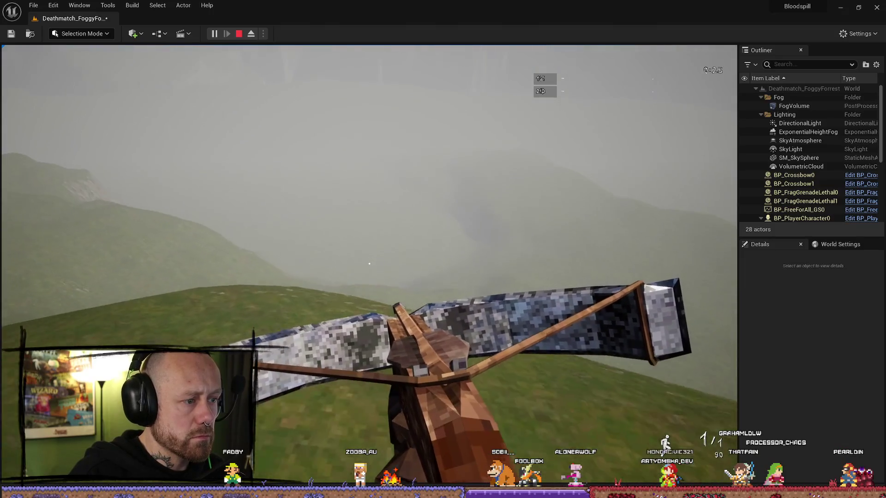
key("w")
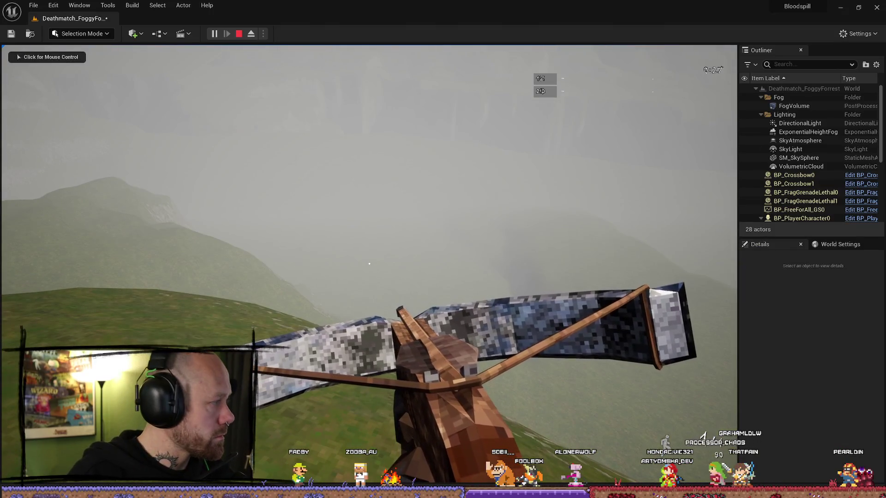
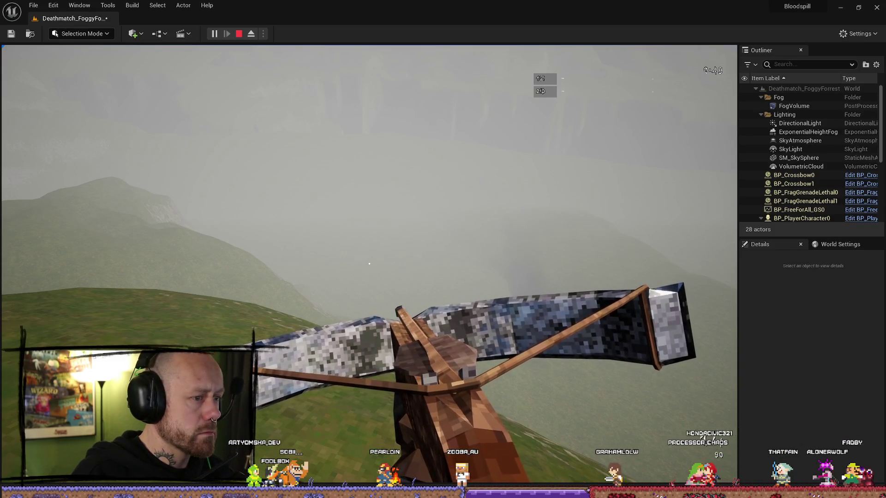
Take control of the player, fire the crossbow once, and end the playtest with Esc.
left_click(272, 313)
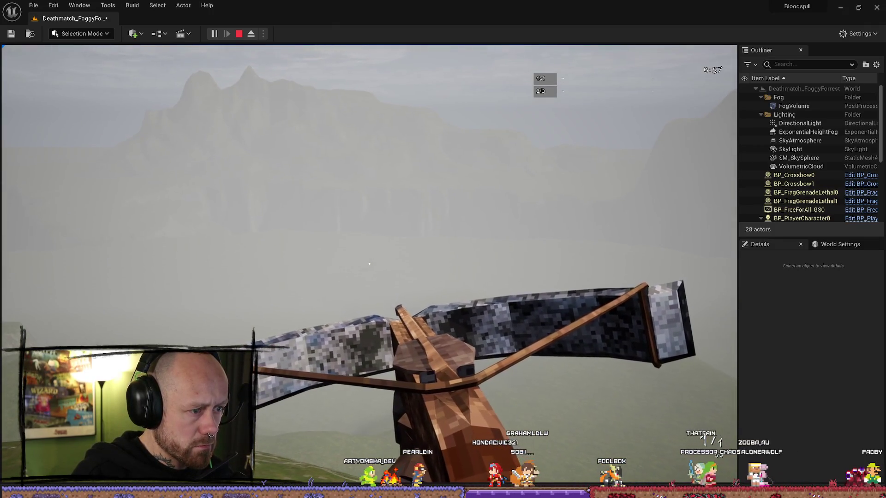
left_click(369, 264)
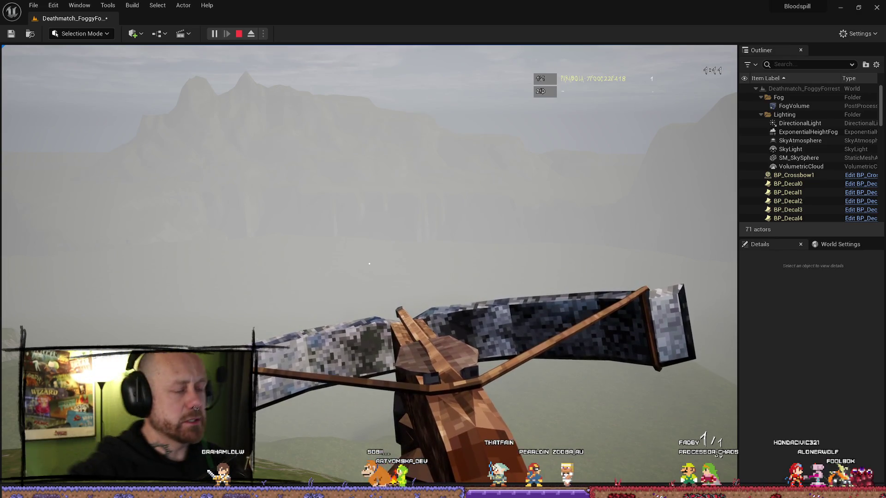
key("Escape")
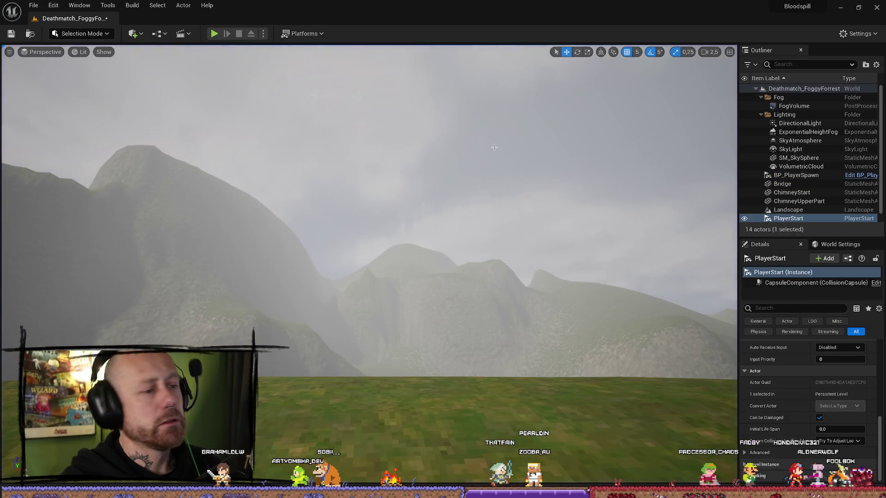
Fly over the hillside around the PlayerStart and hide the FogVolume actor in the Outliner.
left_click_drag(494, 147, 506, 199)
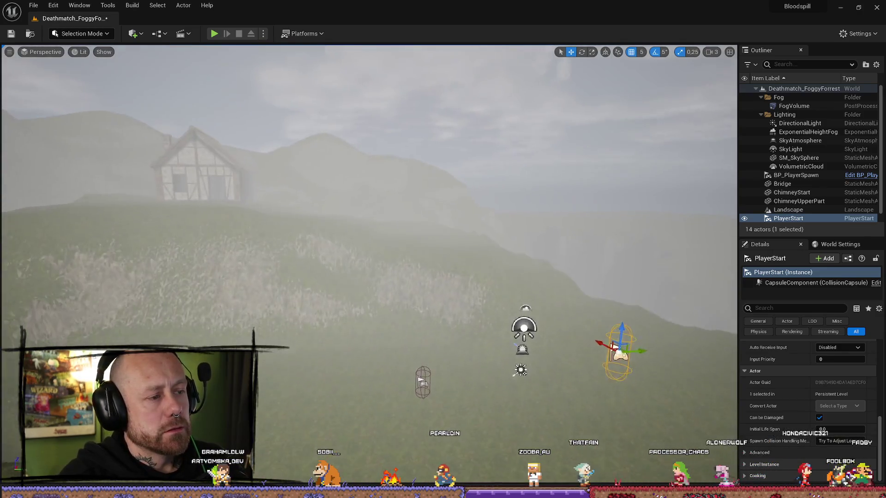
mouse_move(666, 222)
left_mouse_down()
mouse_move(662, 214)
mouse_move(666, 222)
left_mouse_up()
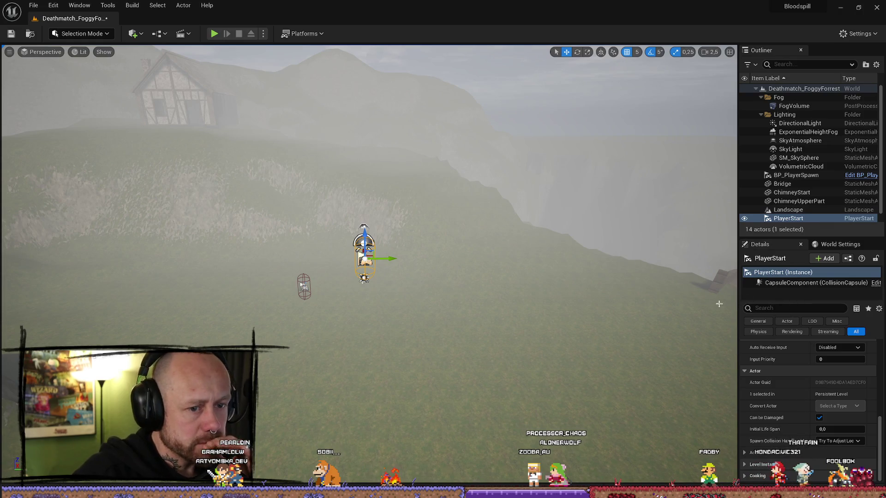
mouse_move(423, 256)
left_mouse_down()
mouse_move(438, 238)
mouse_move(380, 271)
left_mouse_up()
scroll(439, 238, "down", 1)
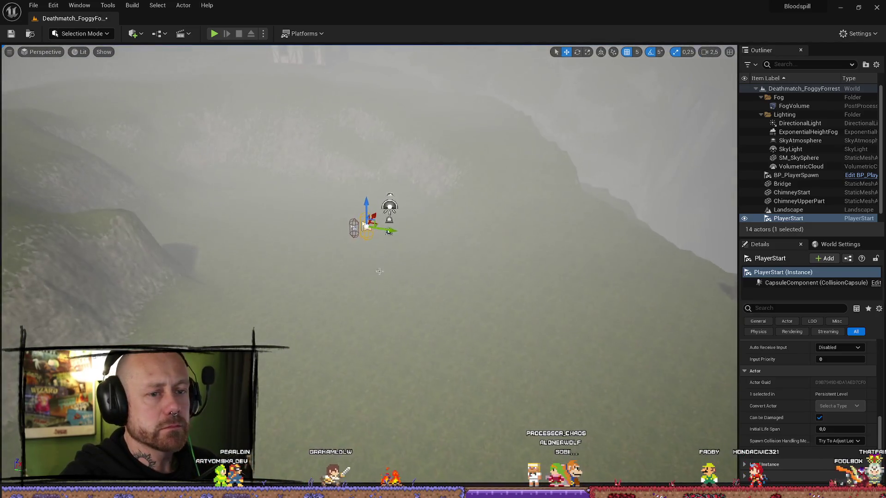
left_click(794, 105)
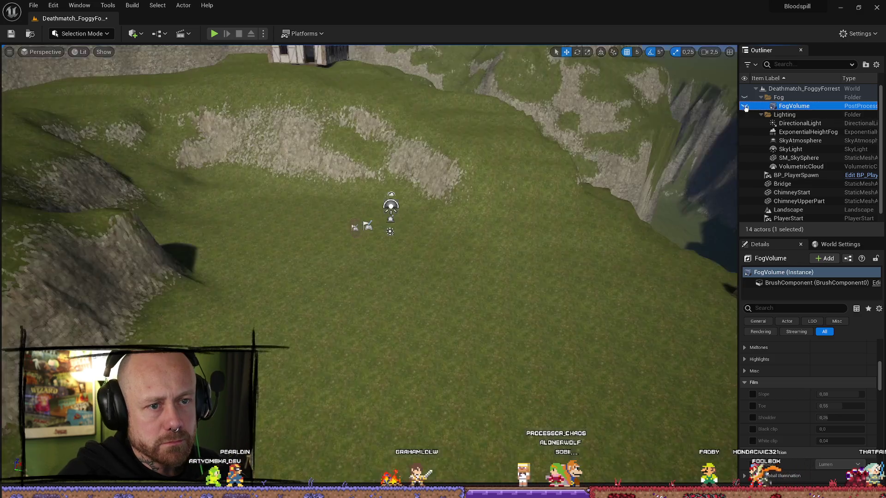
Fly over the haze-free hills toward the bridge and cliffs, then bring up the editor modes list.
key("h")
scroll(386, 234, "down", 2)
scroll(119, 277, "up", 1)
mouse_move(119, 276)
left_mouse_down()
mouse_move(138, 272)
mouse_move(120, 277)
left_mouse_up()
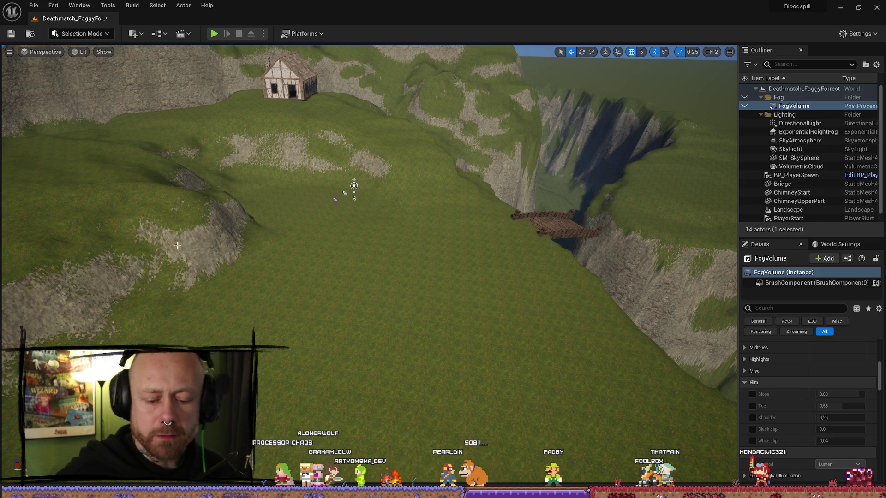
key("ctrl+space")
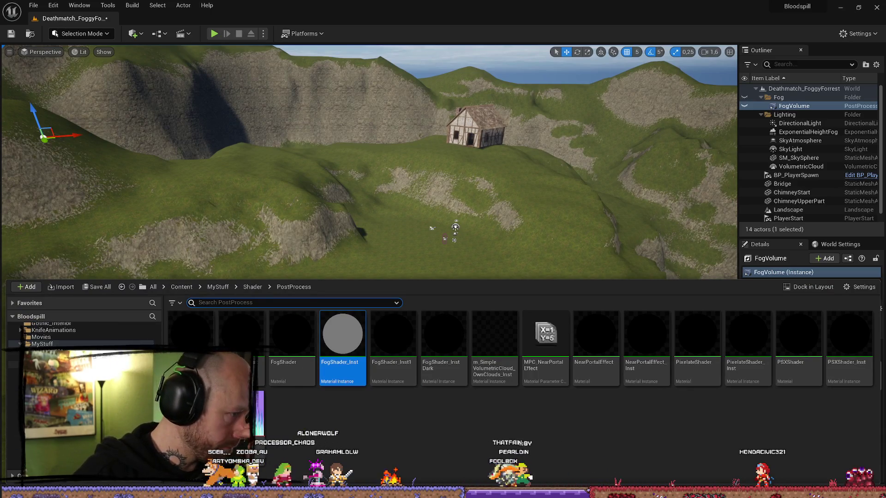
left_click(98, 33)
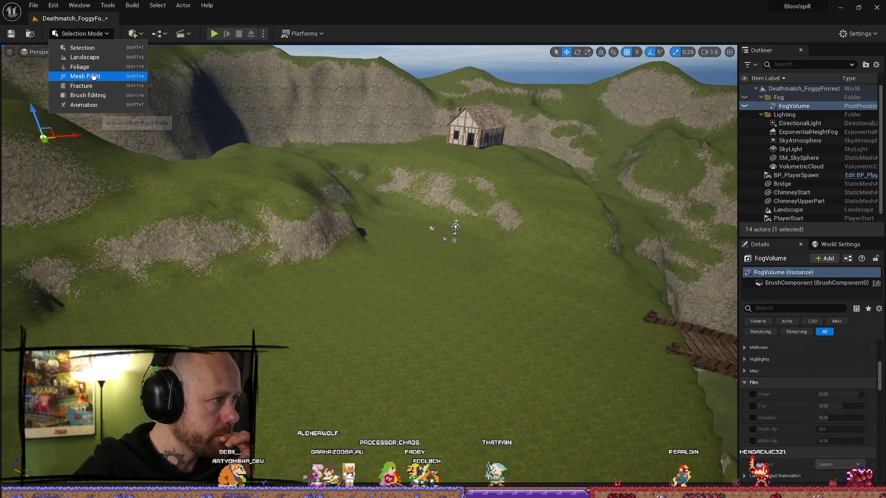
Switch the editor to Foliage Mode by way of Landscape, with the Content Drawer open.
left_click(91, 59)
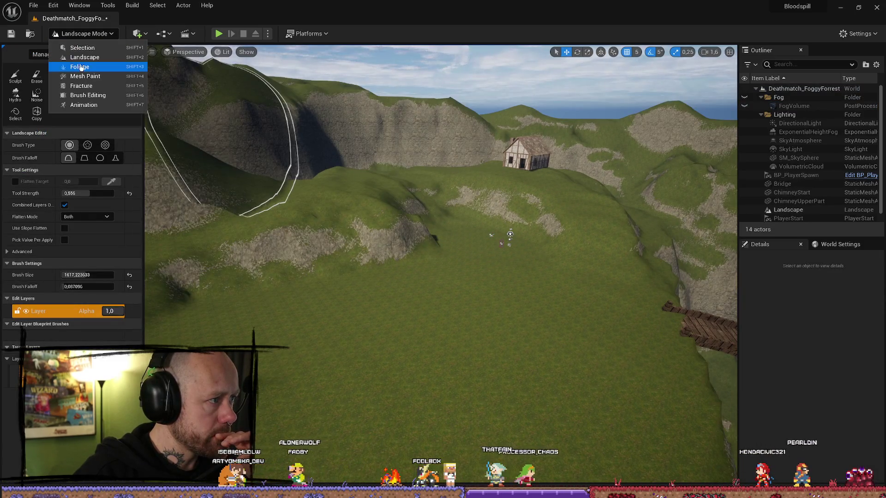
left_click(80, 68)
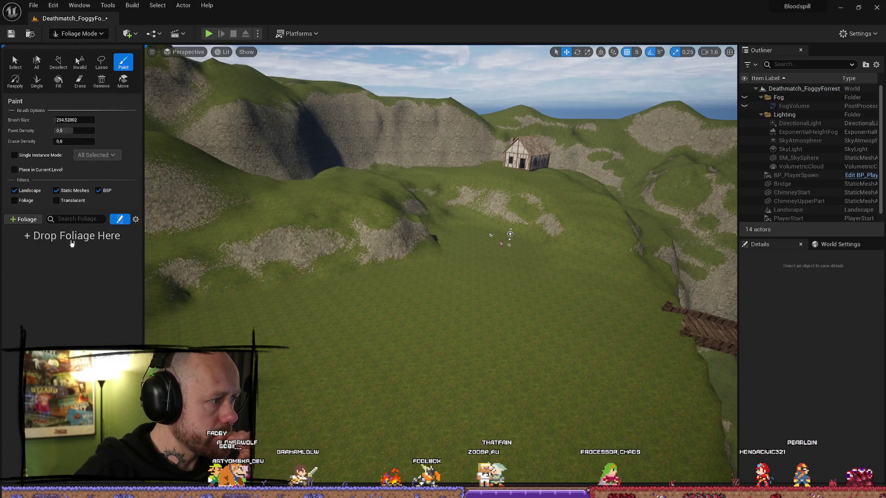
key("ctrl+space")
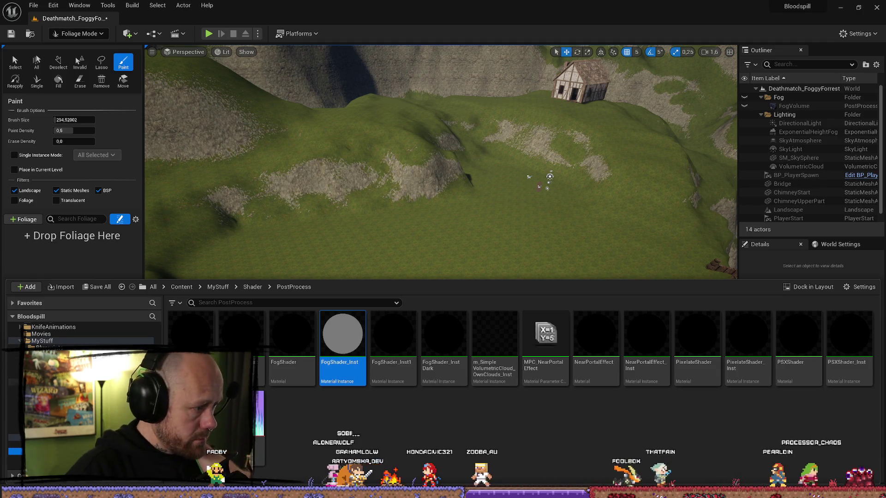
In MyMeshes/LandscapeMeshes, select BeechSapling2–6 and BigStone through BigStone4.
left_click(51, 356)
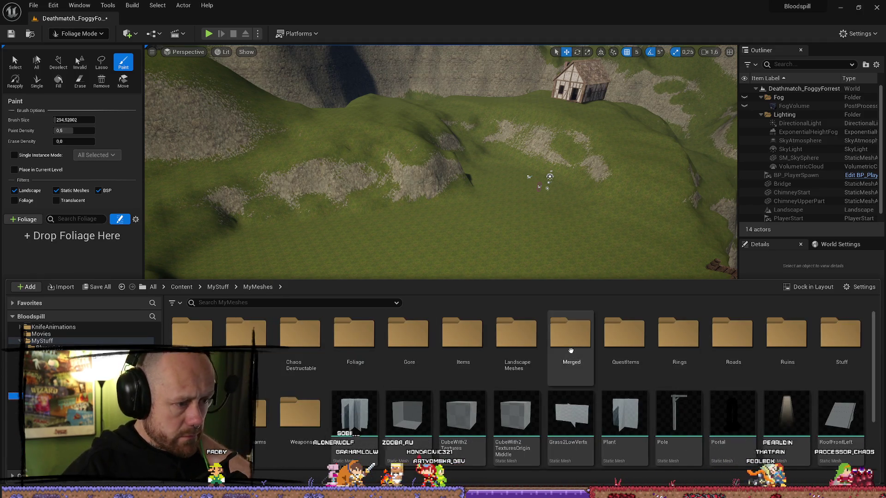
double_click(527, 352)
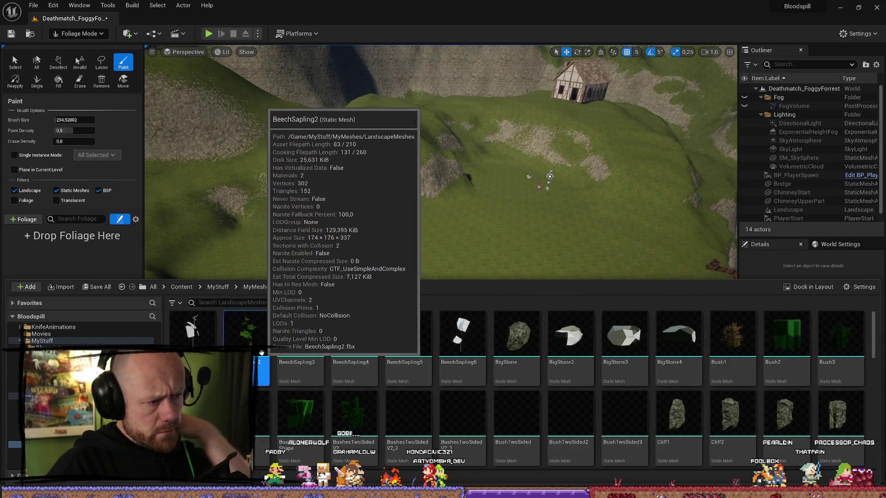
left_click(246, 333)
left_click(300, 332, "ctrl")
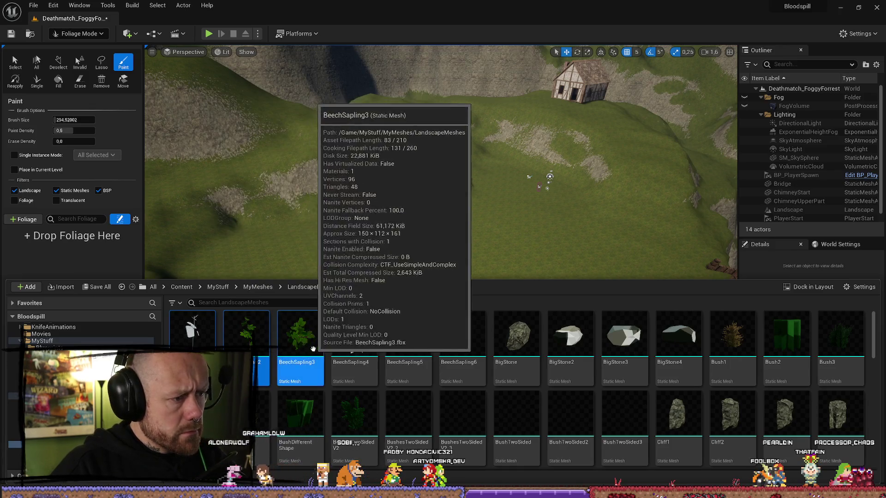
left_click(372, 364, "ctrl")
left_click(406, 351, "ctrl")
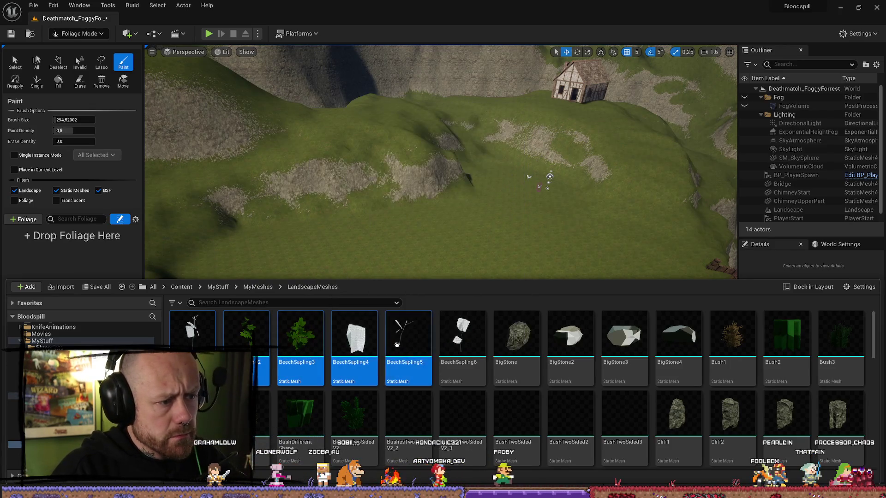
left_click(462, 351, "ctrl")
left_click(570, 337, "ctrl")
left_click(517, 337, "ctrl")
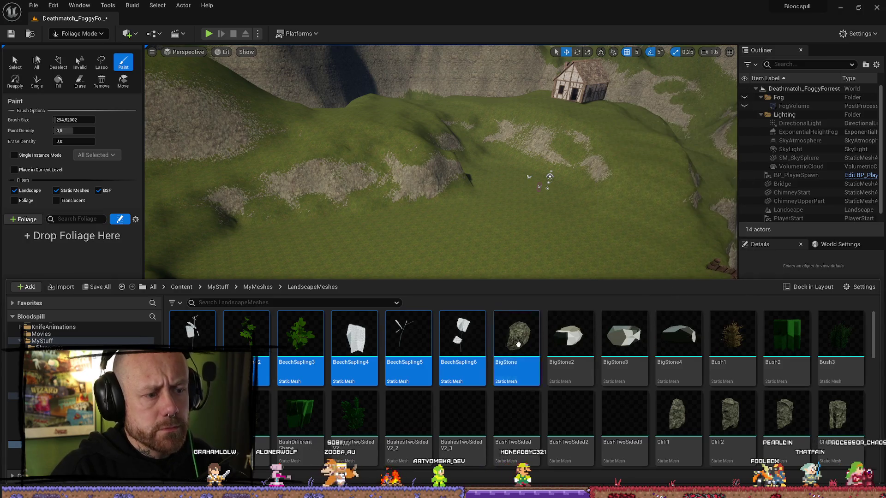
left_click(679, 337, "ctrl")
left_click(625, 341, "ctrl")
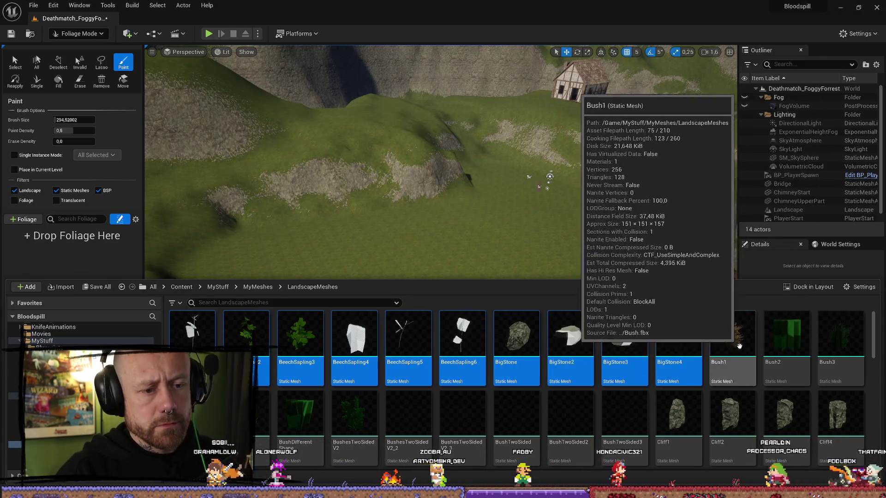
Add the other bush meshes but not Bush1–3, and drop the selection into the Foliage palette.
left_click(732, 341, "ctrl")
left_click(787, 342, "ctrl")
left_click(841, 341, "ctrl")
left_click(261, 416, "ctrl")
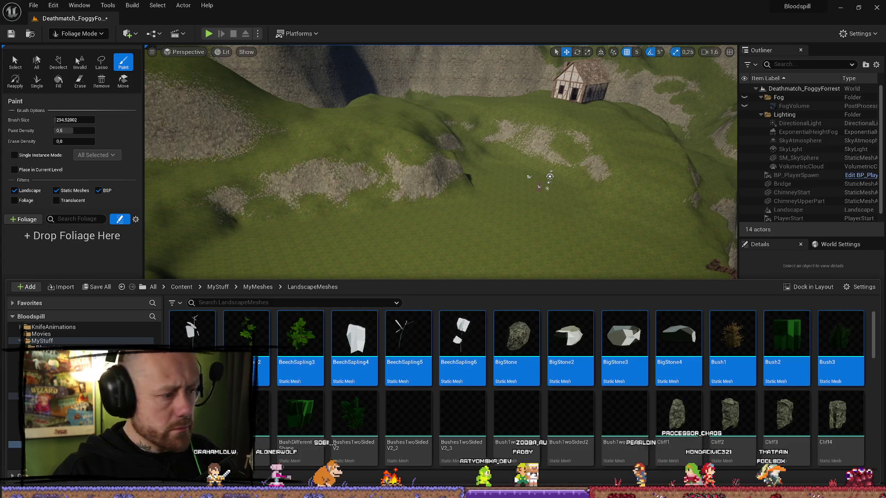
left_click(301, 415, "ctrl")
left_click(353, 423, "ctrl")
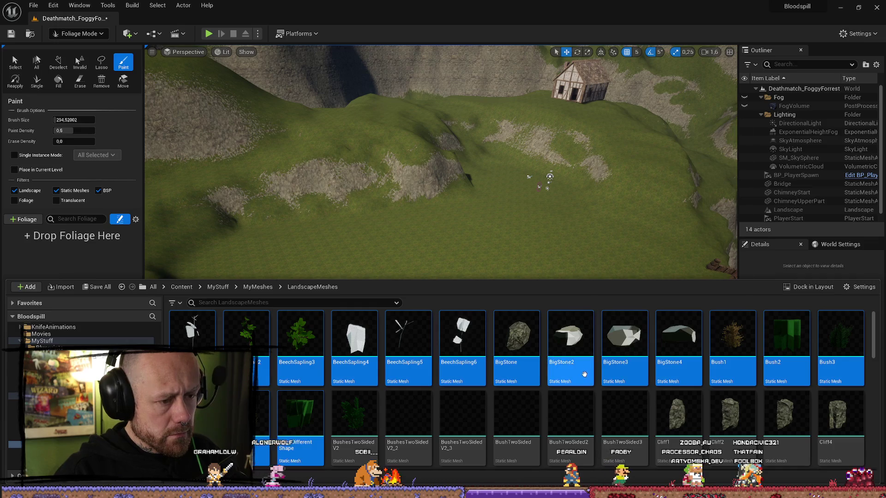
left_click(733, 342, "ctrl")
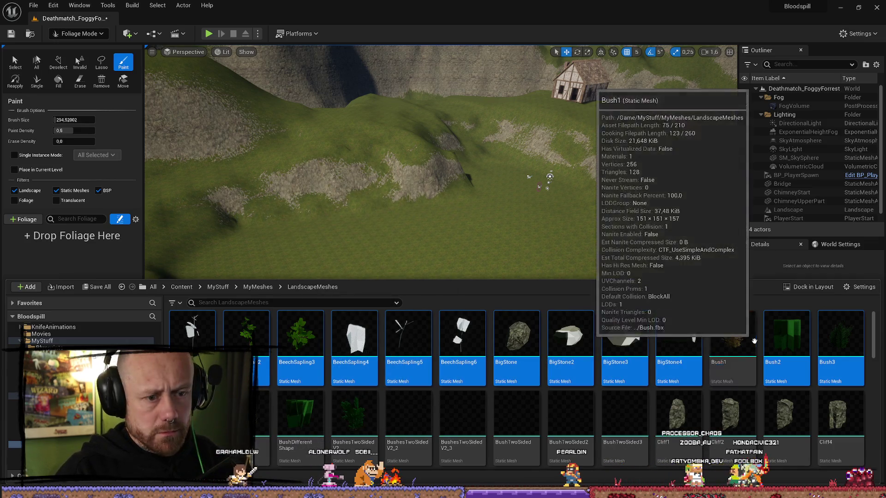
left_click(787, 342, "ctrl")
left_click(841, 341, "ctrl")
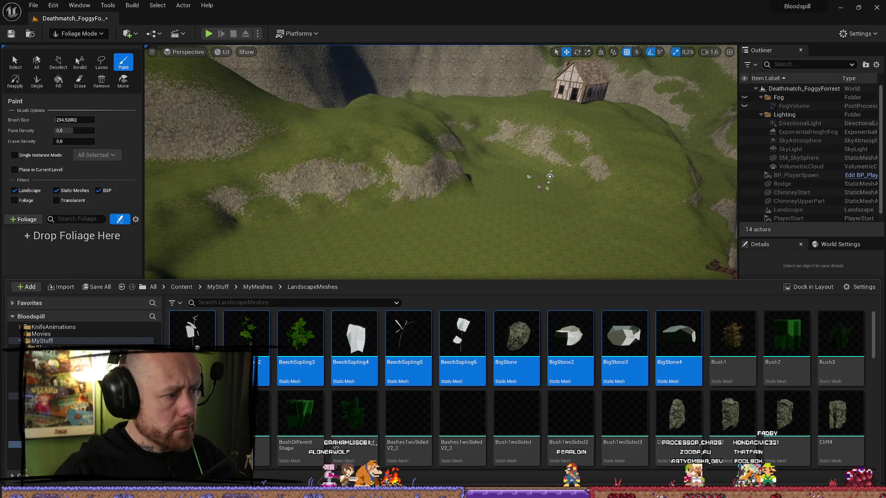
left_click_drag(197, 347, 97, 261)
scroll(625, 369, "down", 2)
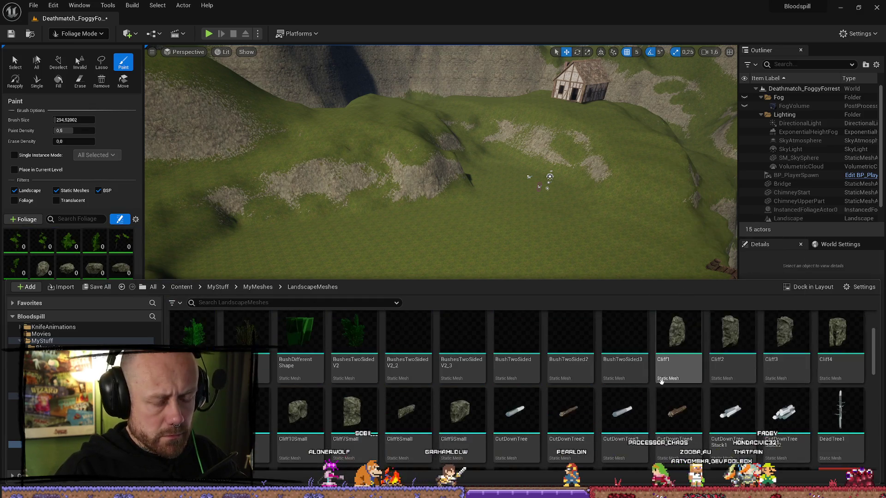
Add CutDownTree, CutDownTree2–4 and CutDownTreeStack1–2 to the foliage palette.
scroll(662, 381, "down", 1)
left_click(515, 371)
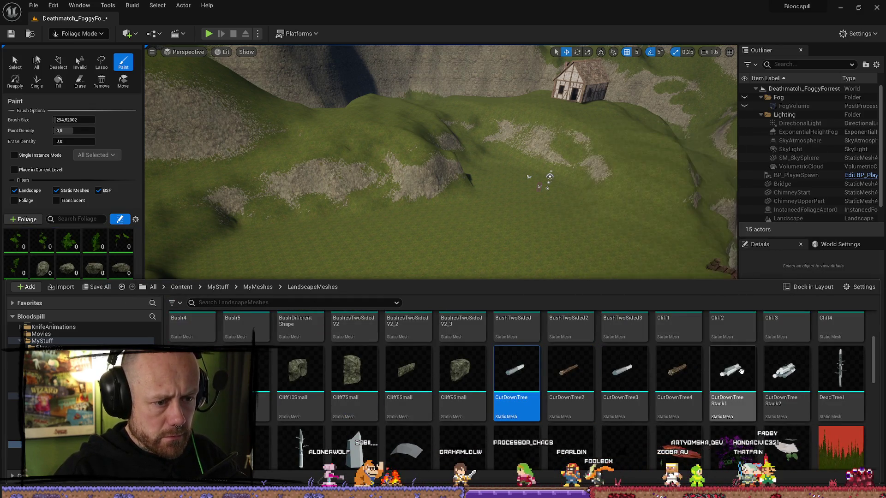
left_click(679, 370)
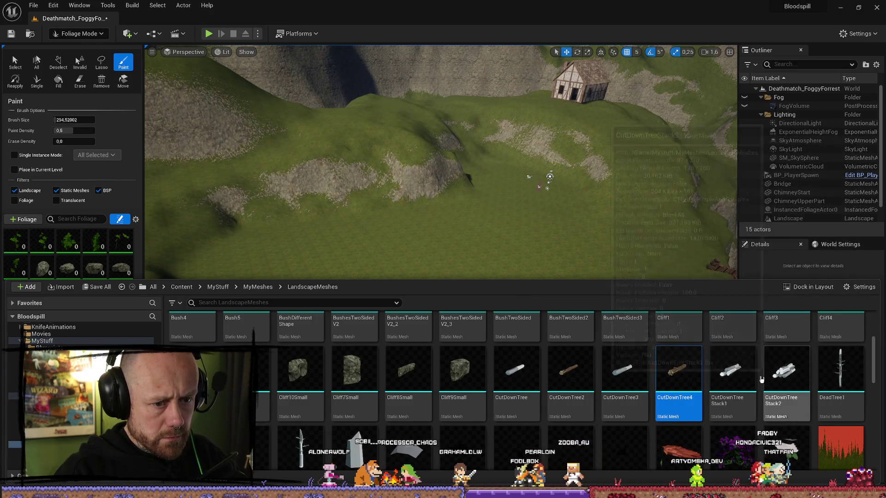
left_click(733, 370, "ctrl")
left_click(784, 369, "ctrl")
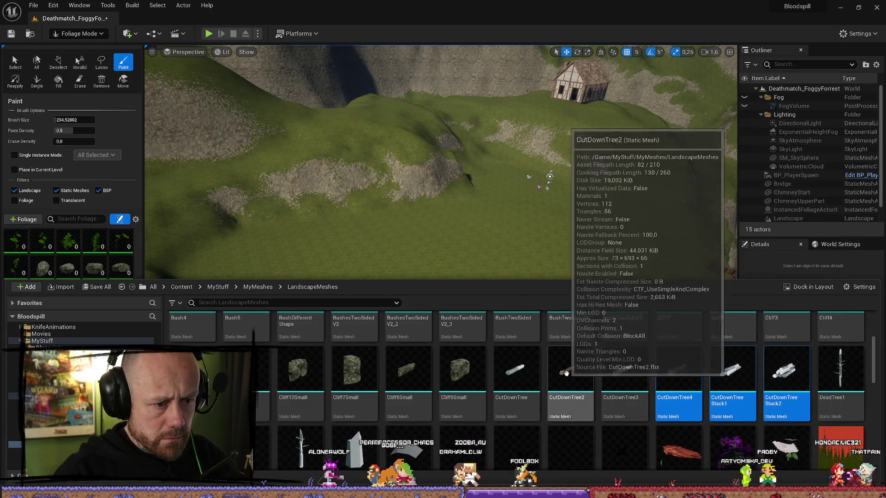
left_click(567, 373, "ctrl")
left_click(515, 372, "ctrl")
left_click(620, 372, "ctrl")
left_click_drag(678, 372, 105, 260)
Add DeadTree1, DeadTree5 and DirtGrassLandscapePlane to the foliage palette.
scroll(846, 349, "down", 1)
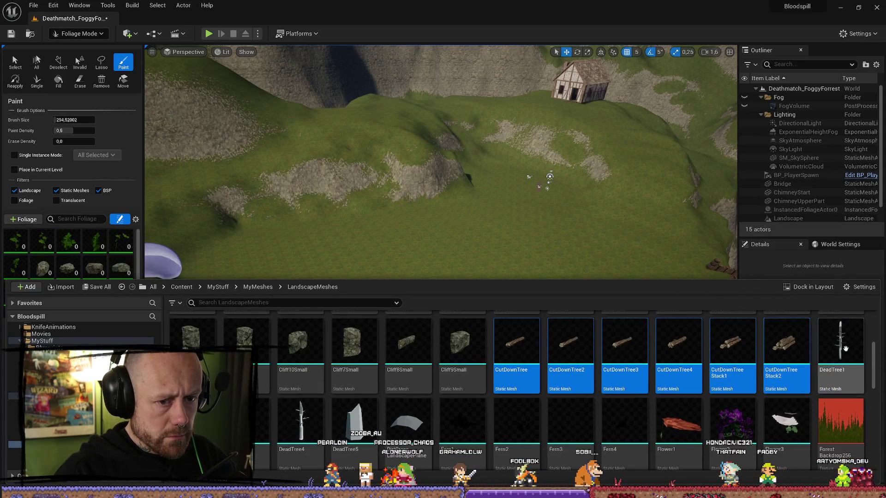
left_click(845, 348)
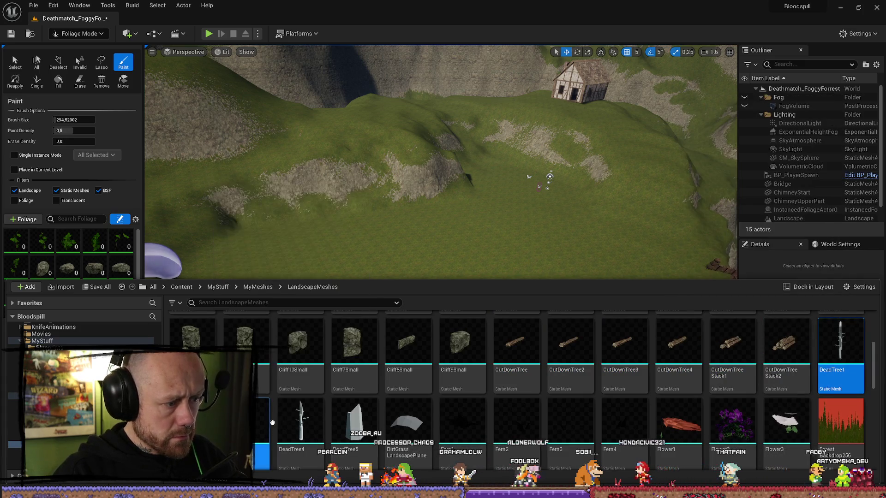
left_click(360, 420, "ctrl")
scroll(416, 417, "down", 1)
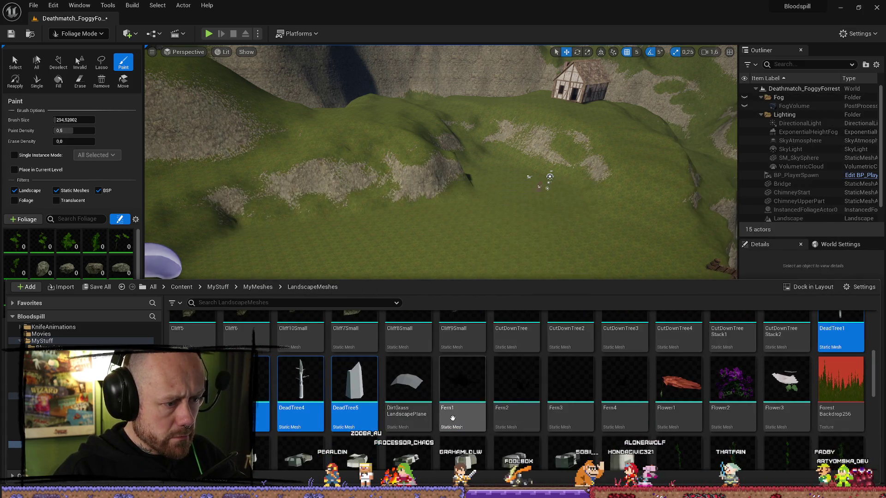
scroll(410, 364, "down", 1)
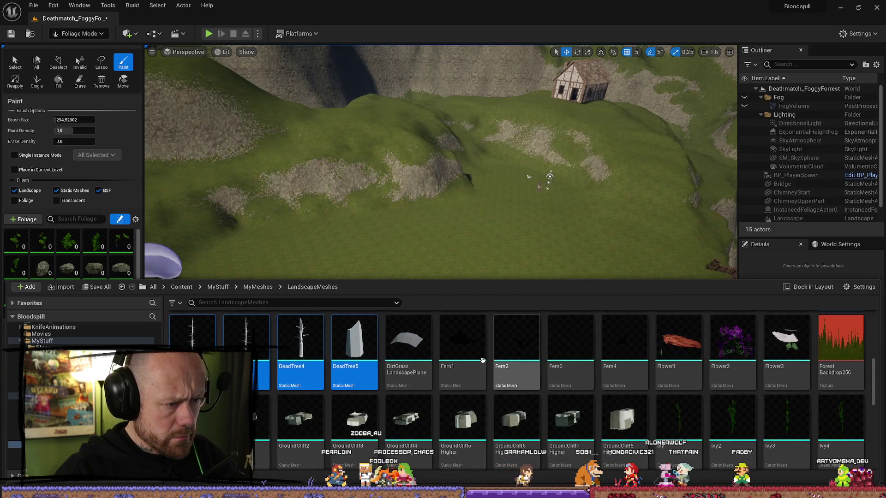
mouse_move(416, 344)
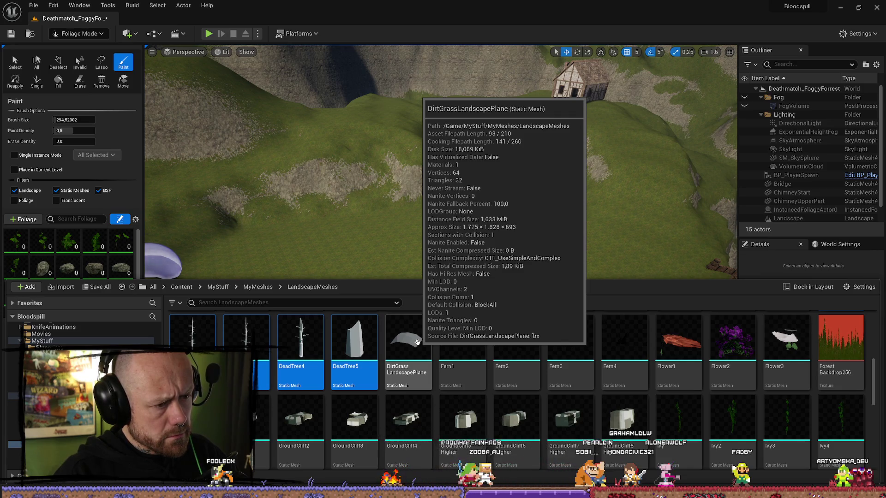
left_click(418, 343, "ctrl")
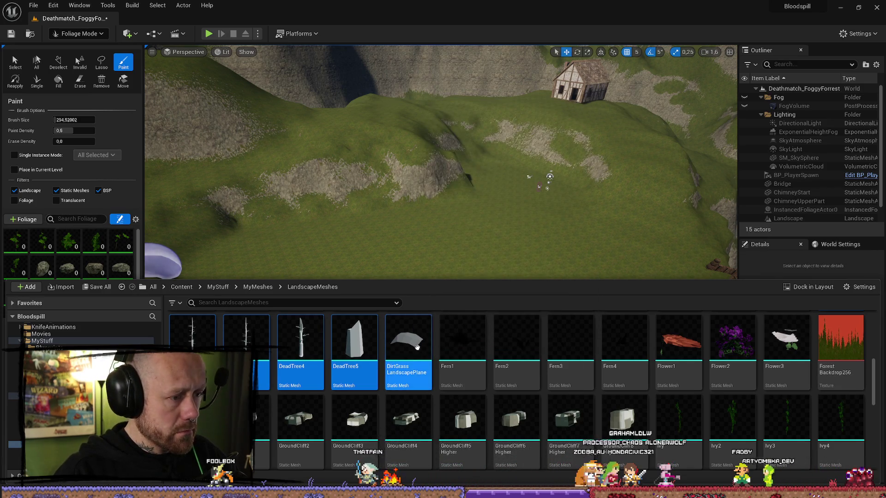
mouse_move(418, 347)
left_mouse_down()
mouse_move(69, 231)
mouse_move(125, 288)
left_mouse_up()
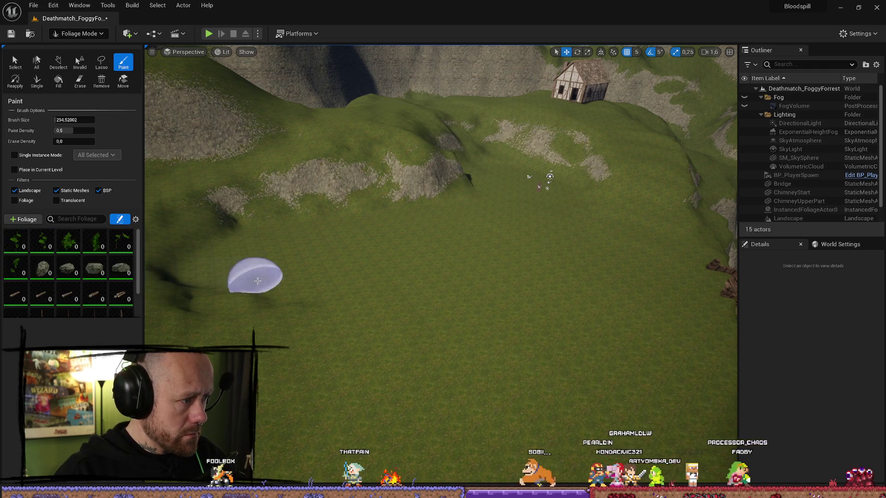
Test-paint DirtGrassLandscapePlane on the hillside, then undo the stroke.
scroll(61, 277, "down", 2)
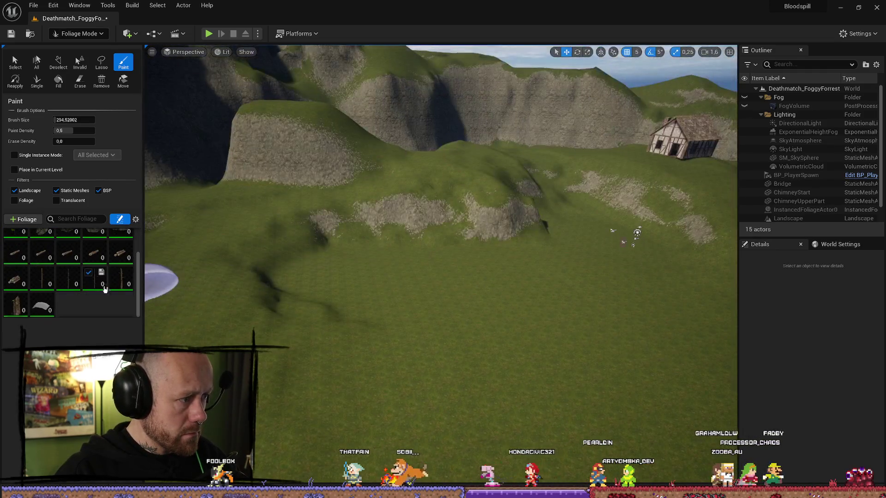
left_click(44, 310)
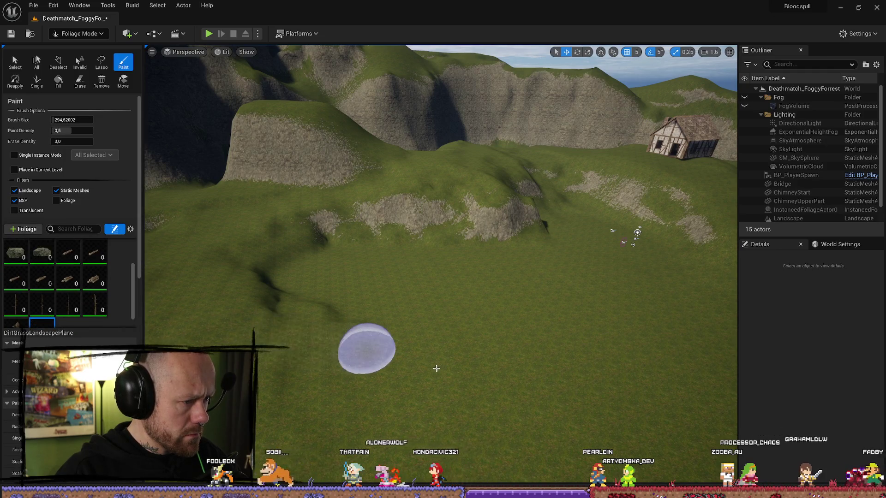
left_click(366, 352)
left_click_drag(441, 266, 414, 201)
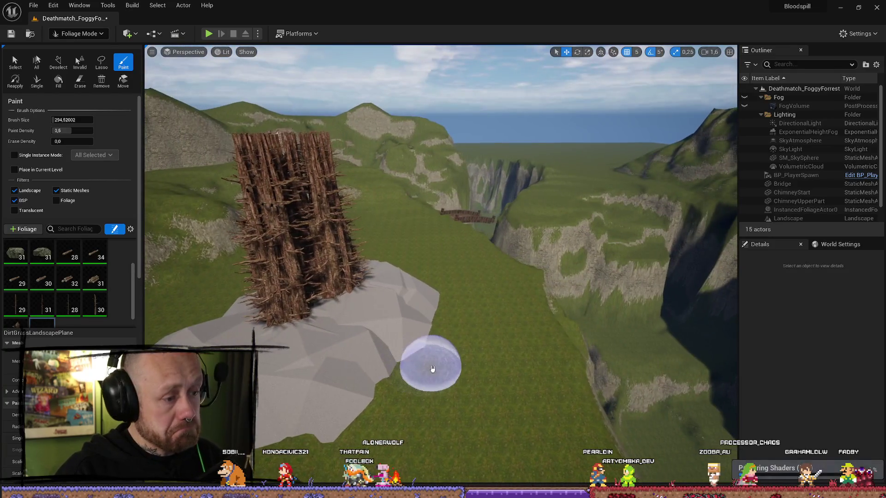
key("ctrl+z")
scroll(79, 308, "down", 2)
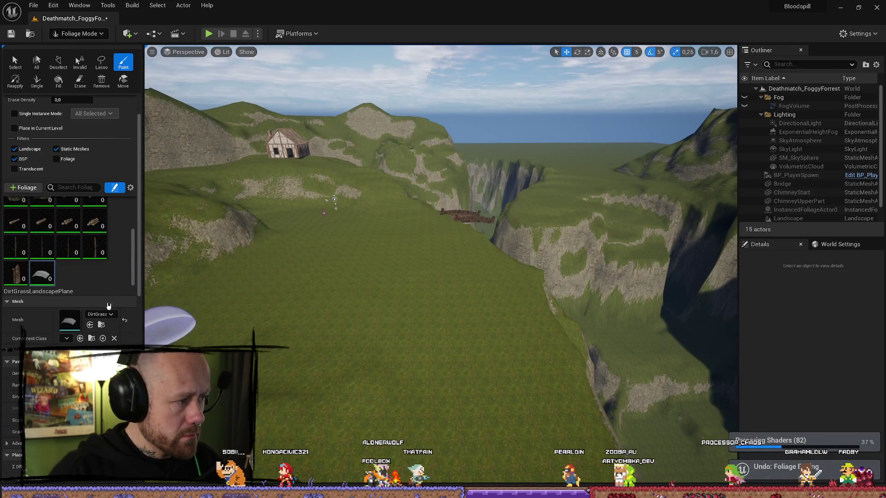
key("ctrl+space")
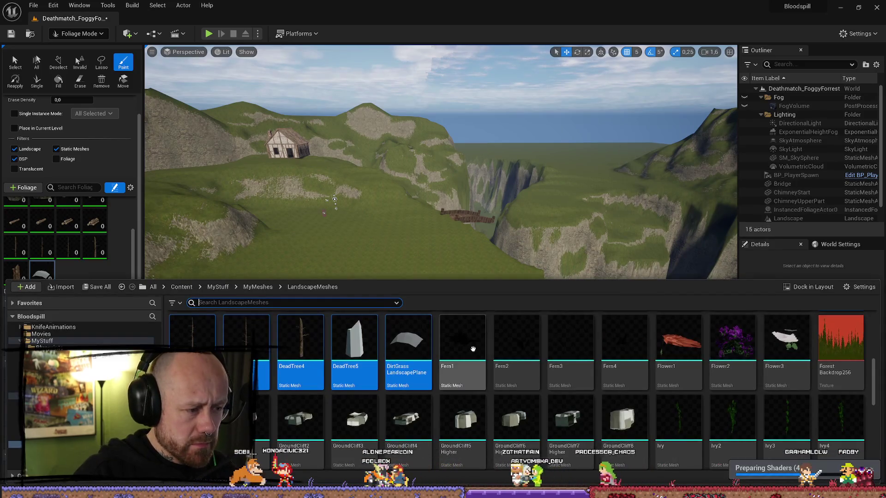
Add the three Flower meshes to the foliage palette.
left_click(473, 348)
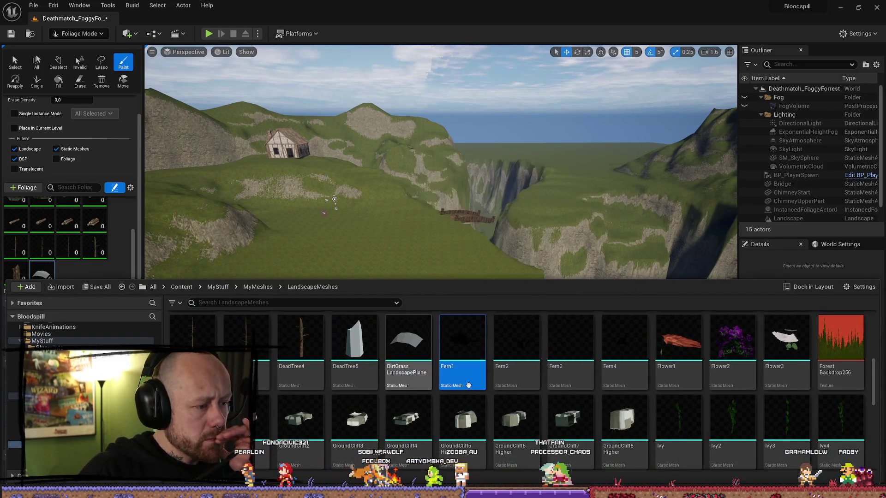
scroll(626, 370, "up", 1)
left_click(679, 369)
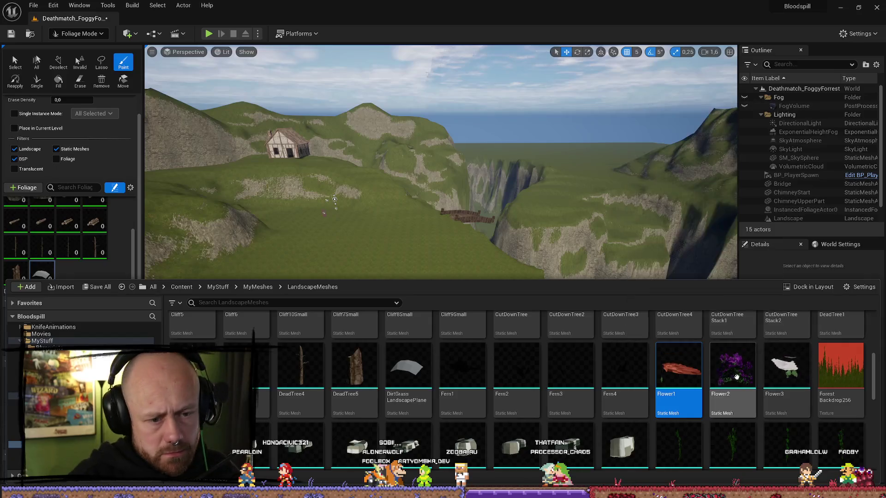
left_click_drag(682, 374, 83, 251)
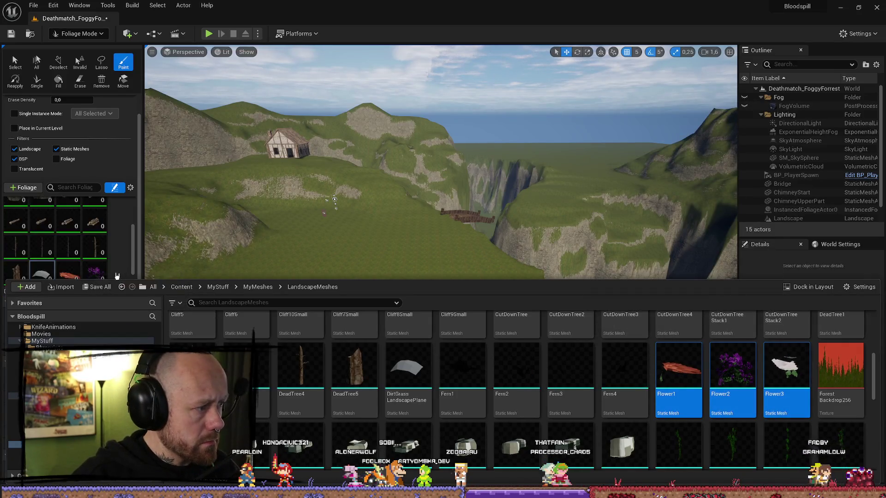
Add the nettle plants and PineTree1–3 as foliage types.
scroll(764, 390, "down", 2)
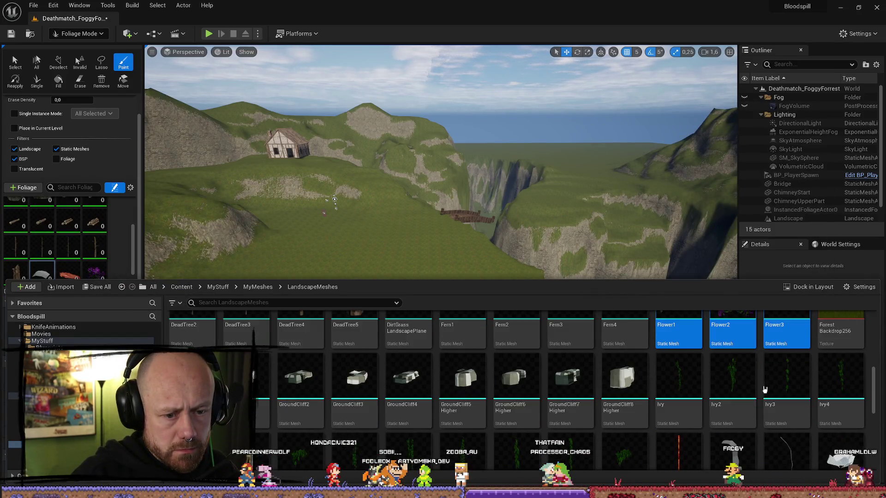
left_click(682, 372)
scroll(687, 381, "down", 2)
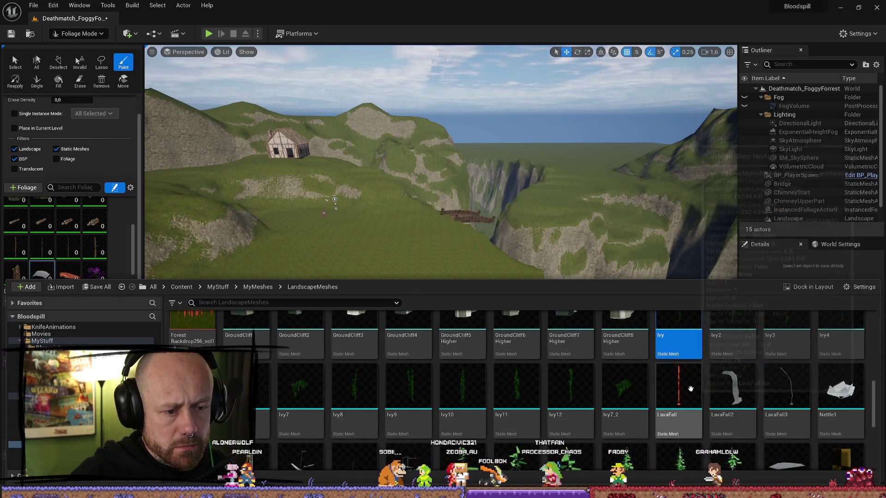
scroll(779, 398, "down", 1)
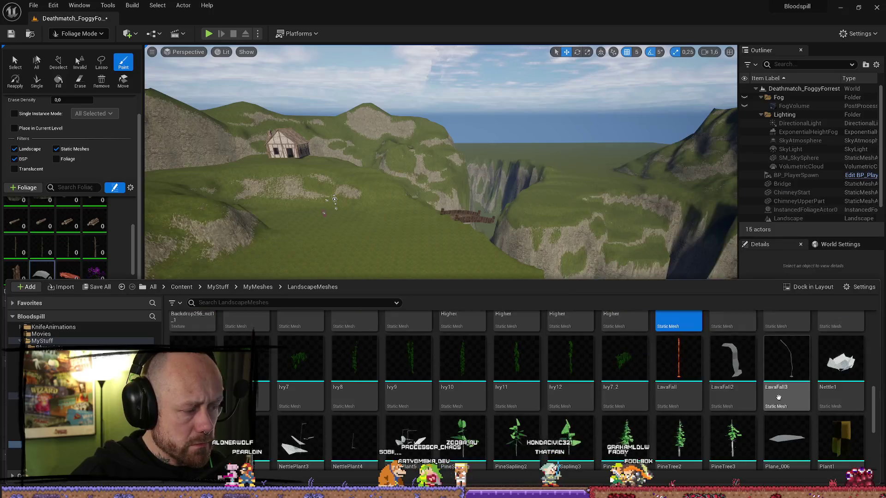
scroll(779, 398, "down", 2)
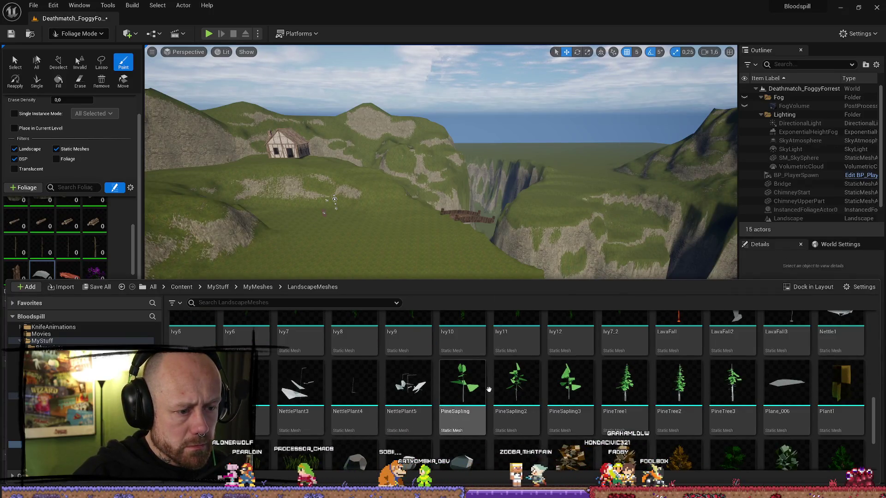
scroll(714, 422, "up", 2)
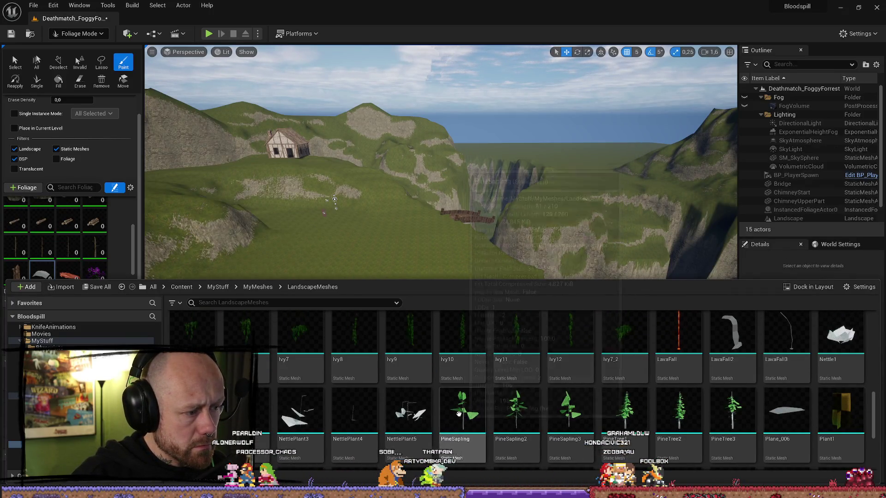
left_click(831, 361)
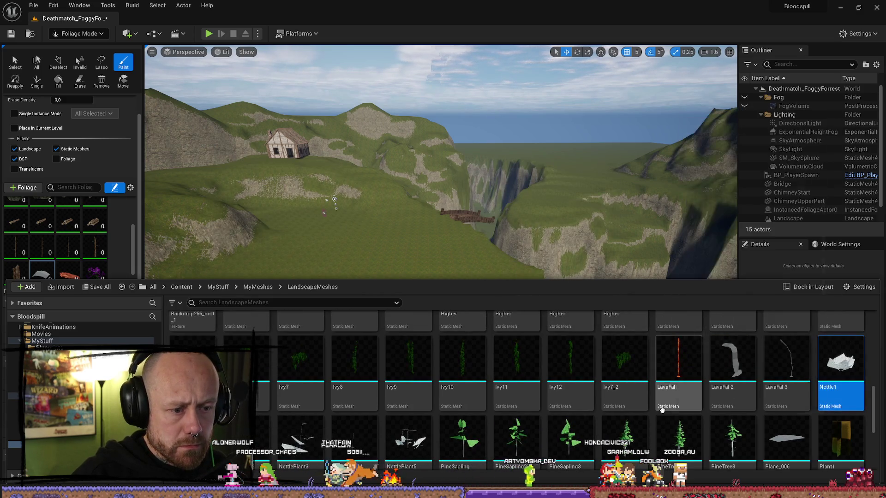
scroll(572, 406, "down", 2)
left_click(298, 400, "shift")
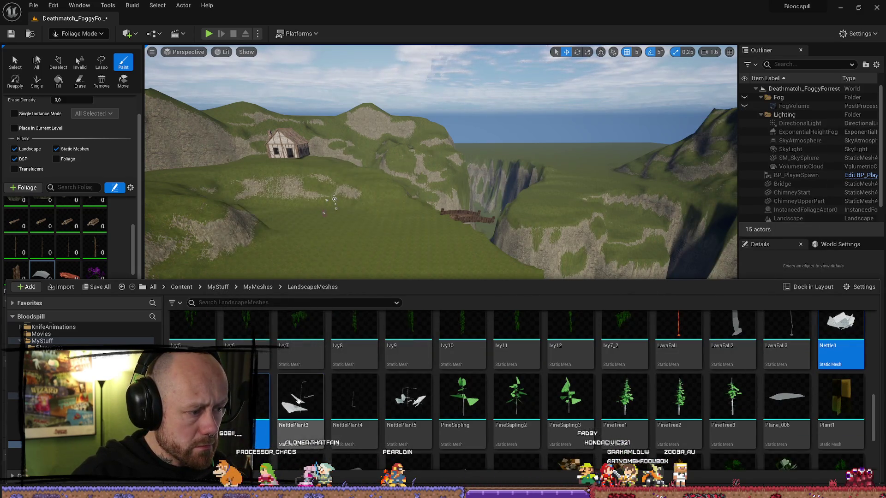
left_click(625, 399, "shift")
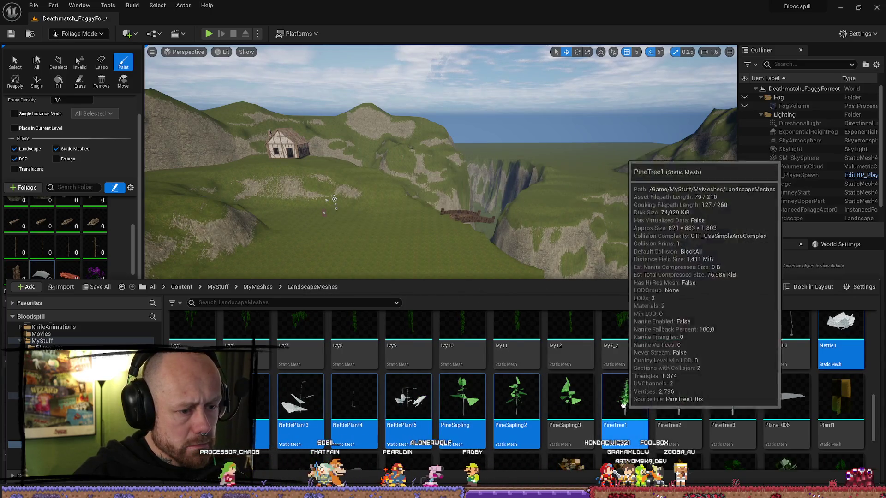
left_click_drag(626, 399, 675, 400)
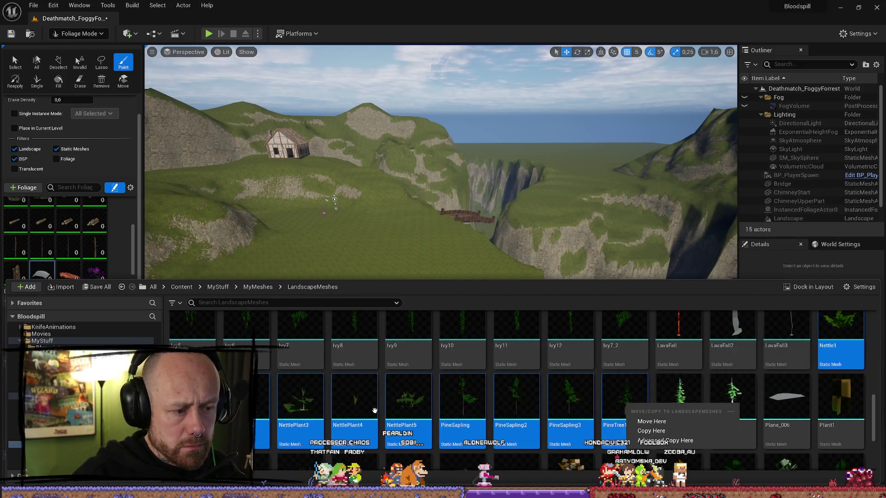
key("Escape")
left_click(734, 402, "shift")
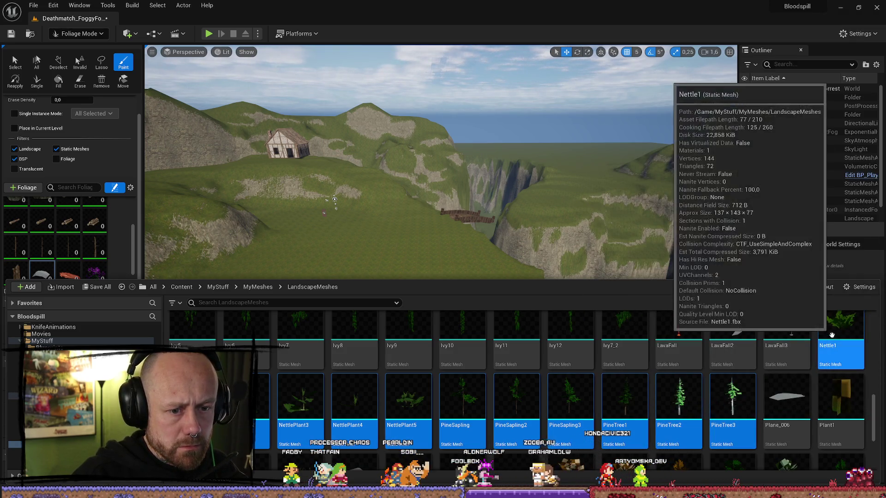
mouse_move(841, 346)
left_mouse_down()
mouse_move(784, 231)
mouse_move(679, 88)
mouse_move(74, 274)
mouse_move(136, 269)
mouse_move(124, 259)
left_mouse_up()
Add the TreeStump2 group as foliage types, leaving out the Tree1–3 and Tree1_2 meshes.
scroll(525, 373, "down", 3)
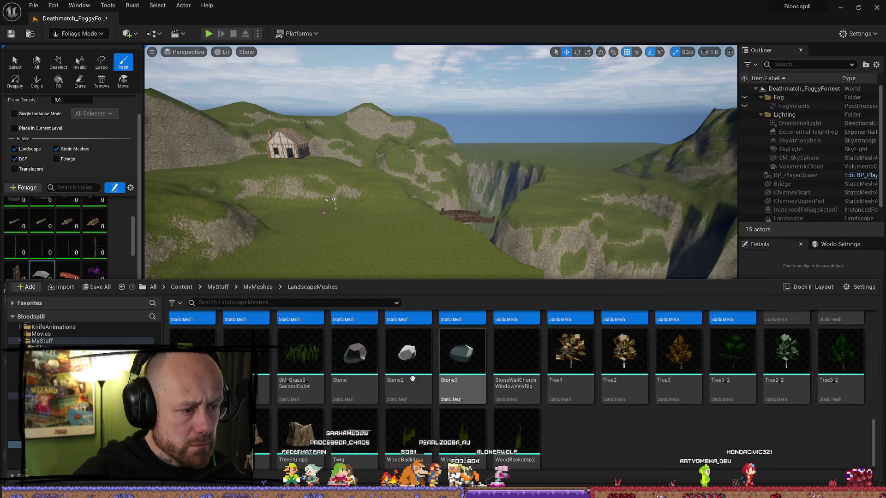
left_click(571, 353)
left_click(625, 353, "ctrl")
left_click(678, 353, "ctrl")
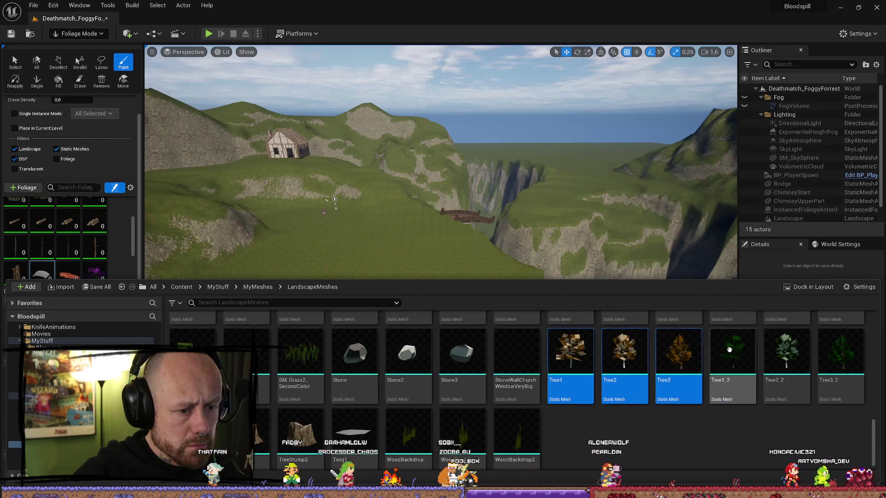
left_click(732, 353, "ctrl")
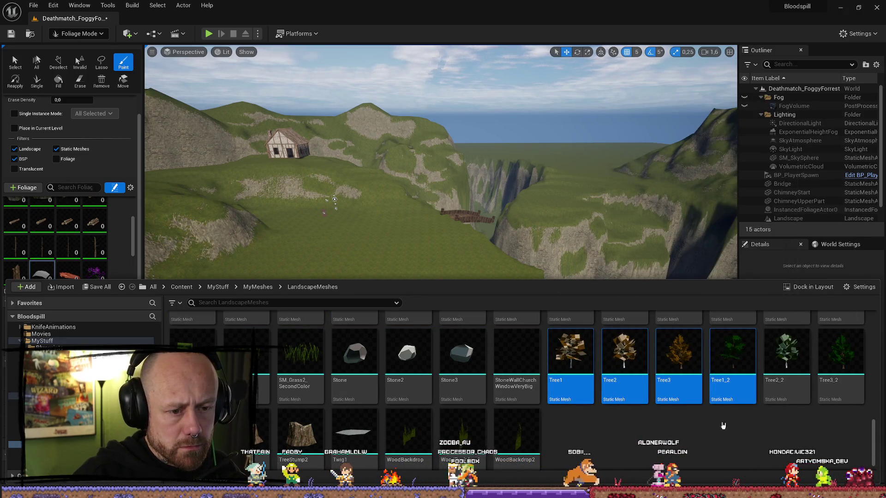
left_click(700, 441)
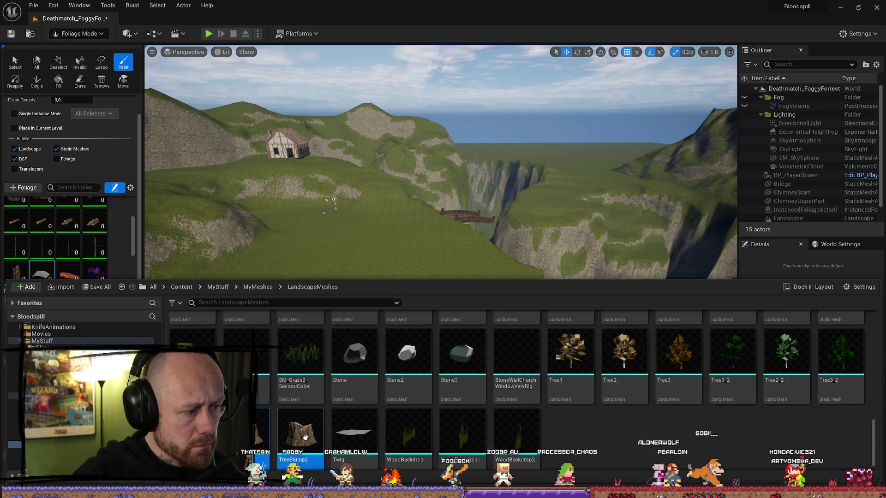
left_click_drag(305, 438, 114, 261)
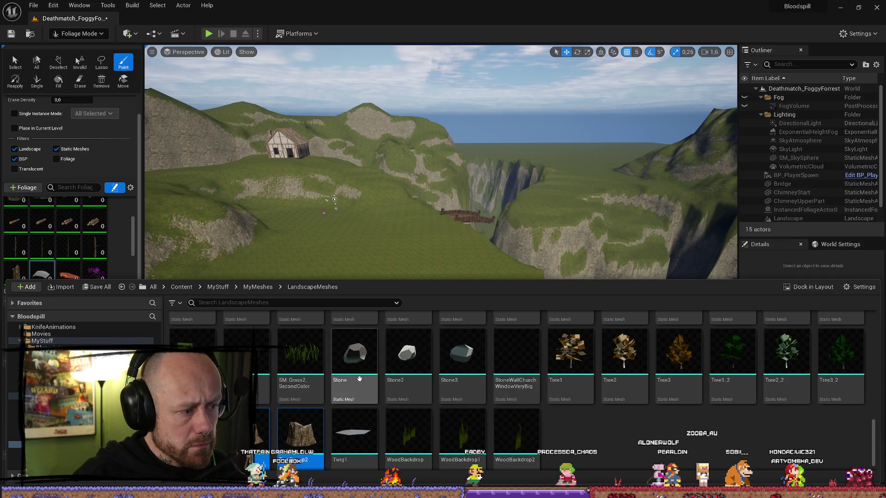
Add Stone, Stone2 and Stone3 as foliage types, then put the asset browser away.
scroll(372, 390, "up", 1)
left_click(373, 393)
left_click(461, 392, "shift")
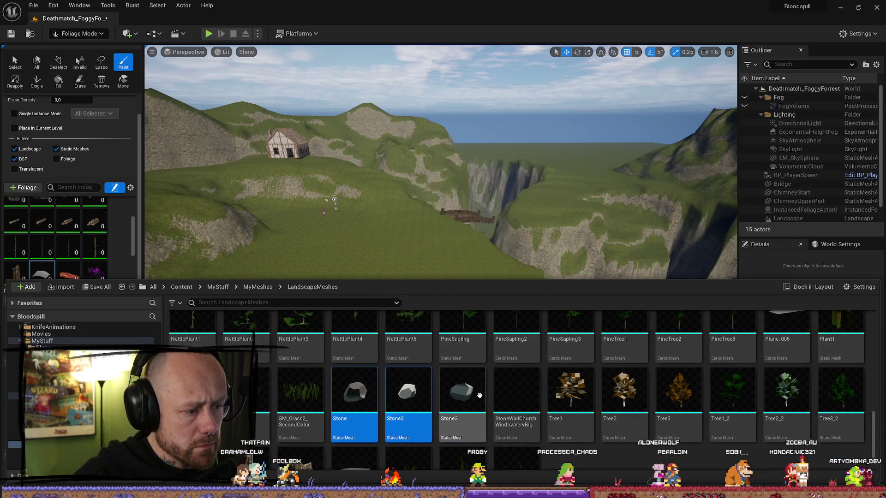
left_click_drag(349, 393, 69, 240)
scroll(103, 238, "down", 1)
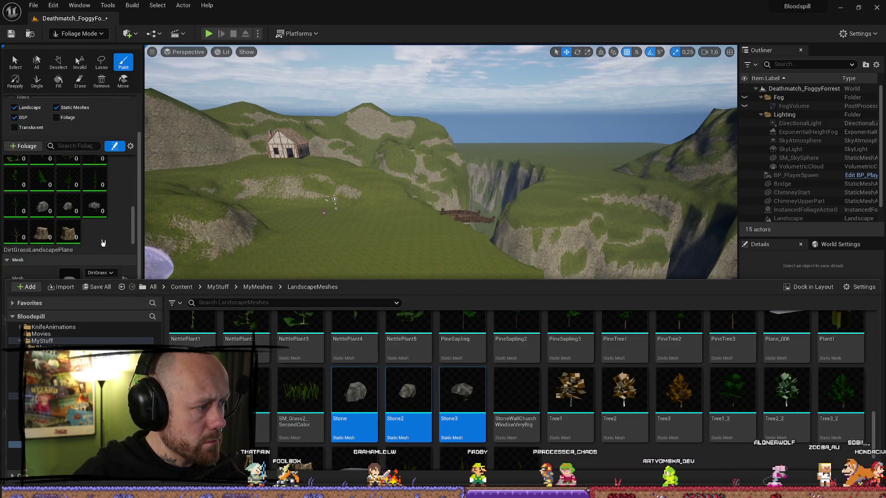
scroll(425, 438, "down", 1)
scroll(425, 450, "up", 5)
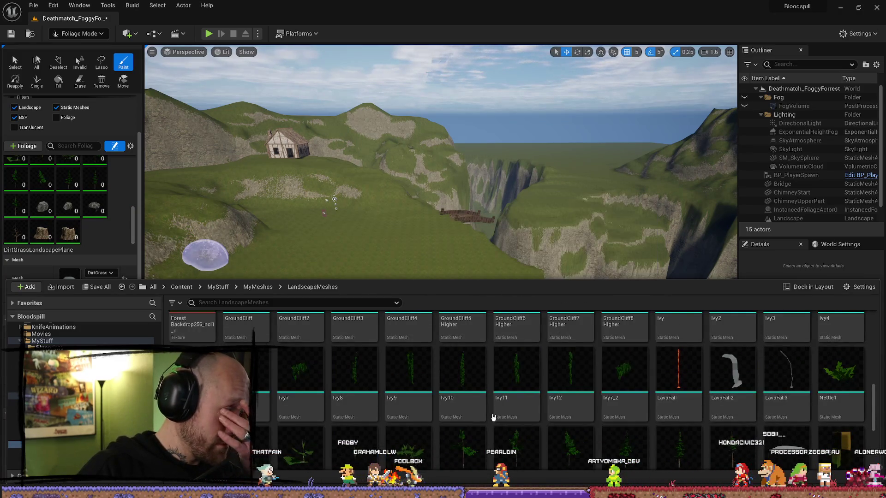
mouse_move(488, 421)
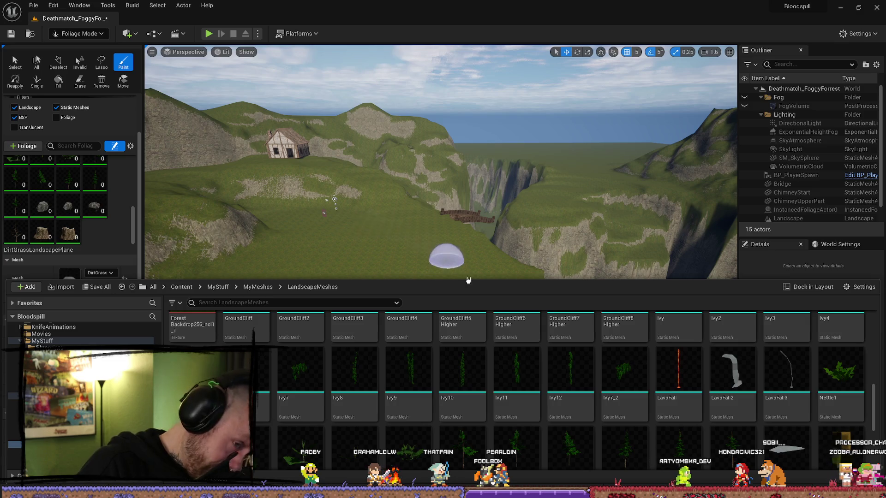
right_click(524, 241)
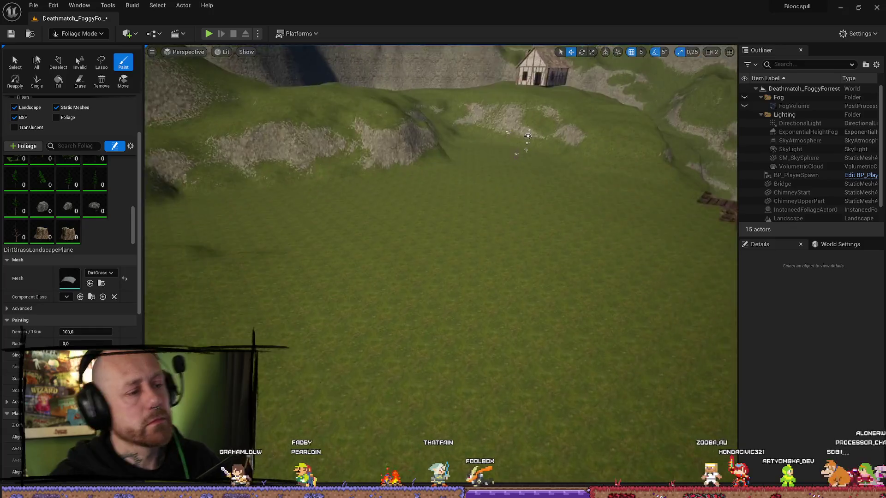
Inspect the PineTree1 foliage settings, then try selecting all types and TreeStump2.
scroll(59, 219, "up", 1)
scroll(113, 227, "up", 3)
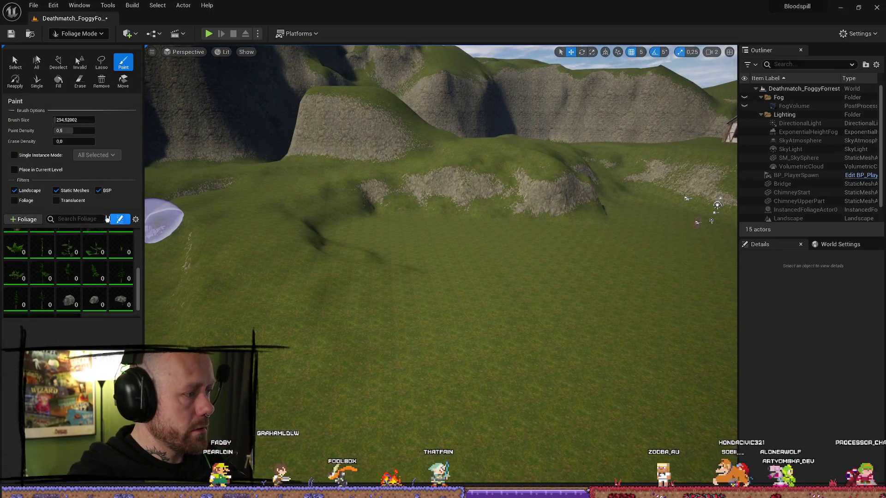
left_click(116, 273)
scroll(123, 221, "down", 2)
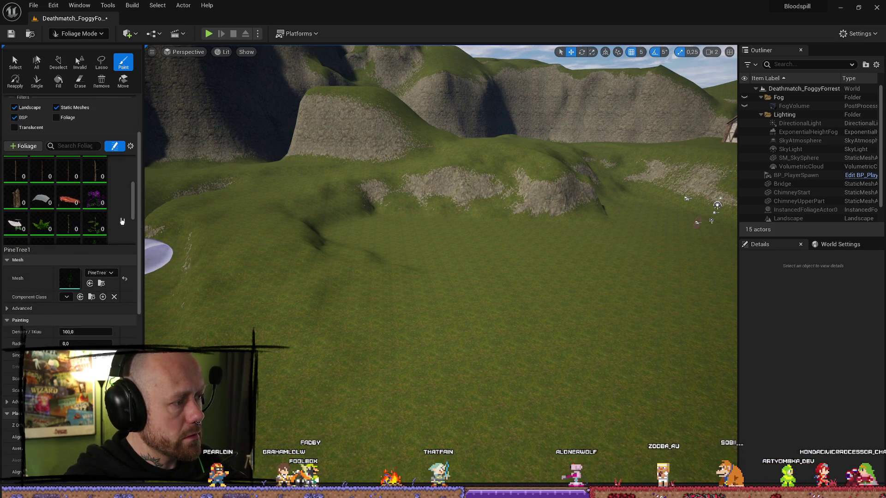
scroll(123, 221, "down", 5)
key("ctrl+a")
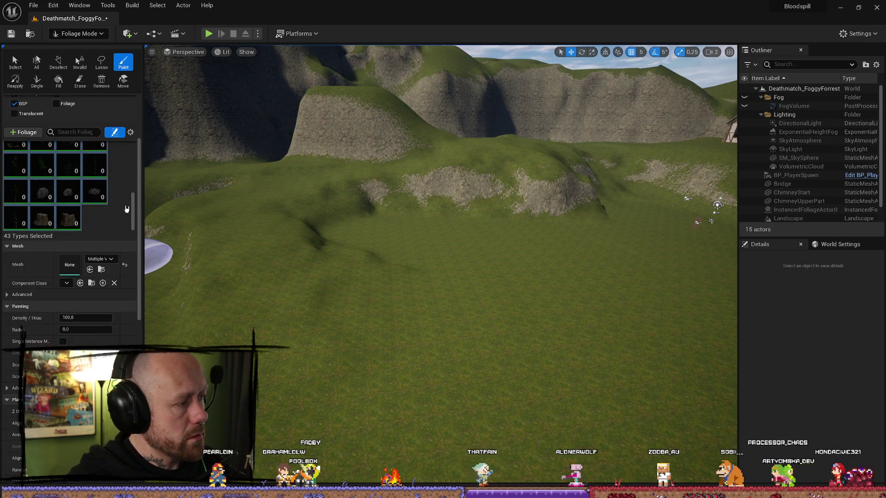
scroll(124, 212, "up", 2)
scroll(101, 217, "down", 2)
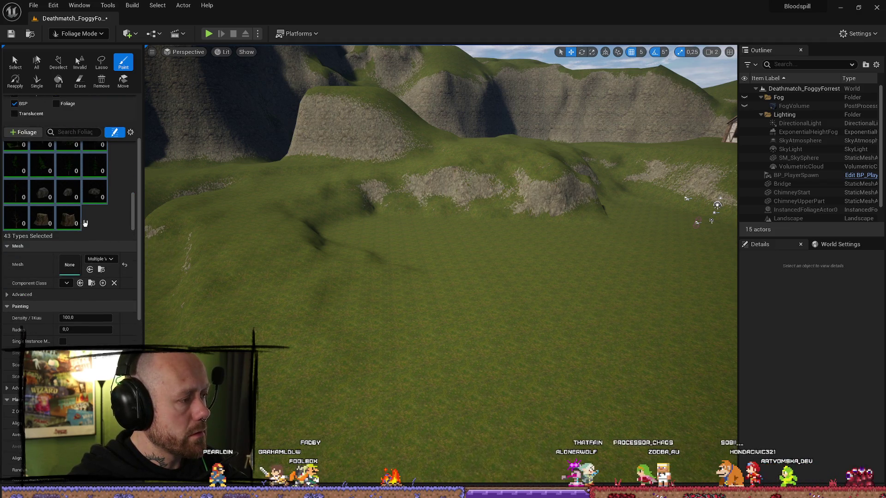
left_click(72, 217)
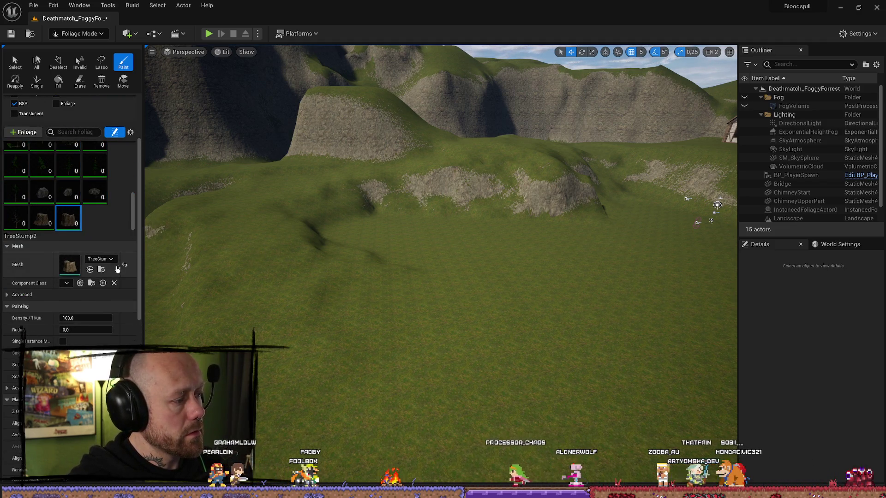
left_click(111, 226)
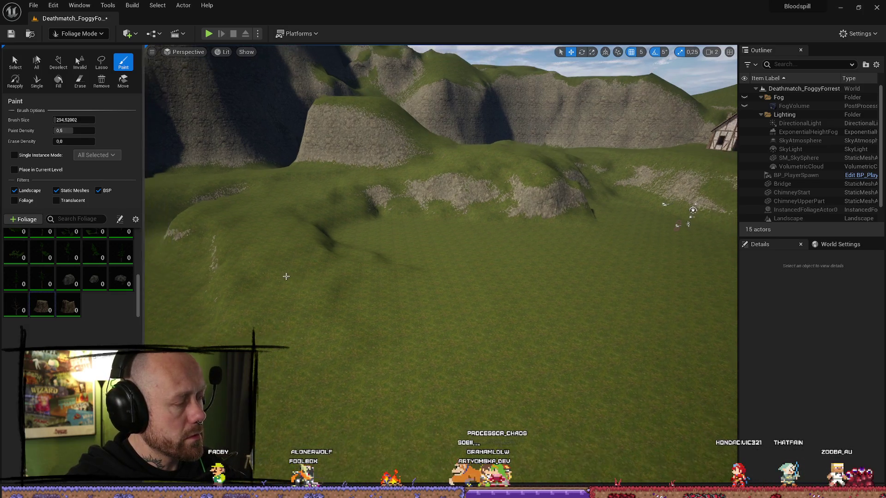
Reselect all types, then single out CutDownTreeStack1 and show its foliage settings.
left_click_drag(139, 294, 138, 247)
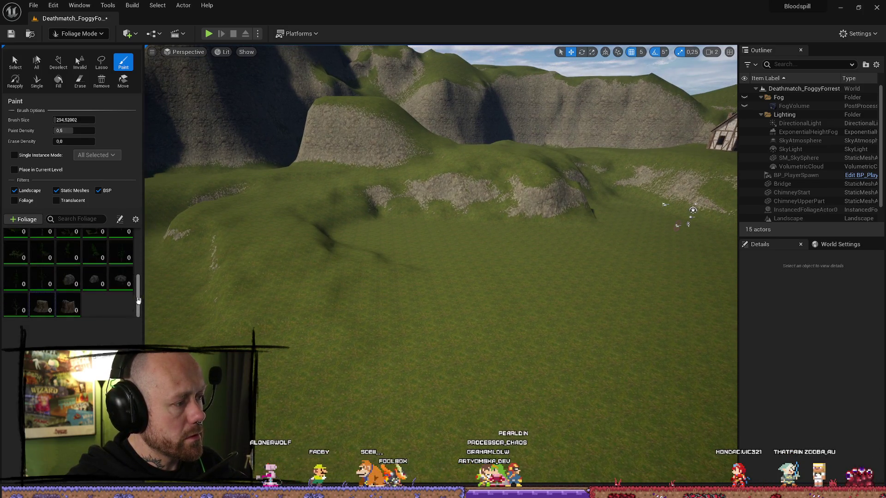
key("ctrl+a")
scroll(89, 278, "down", 1)
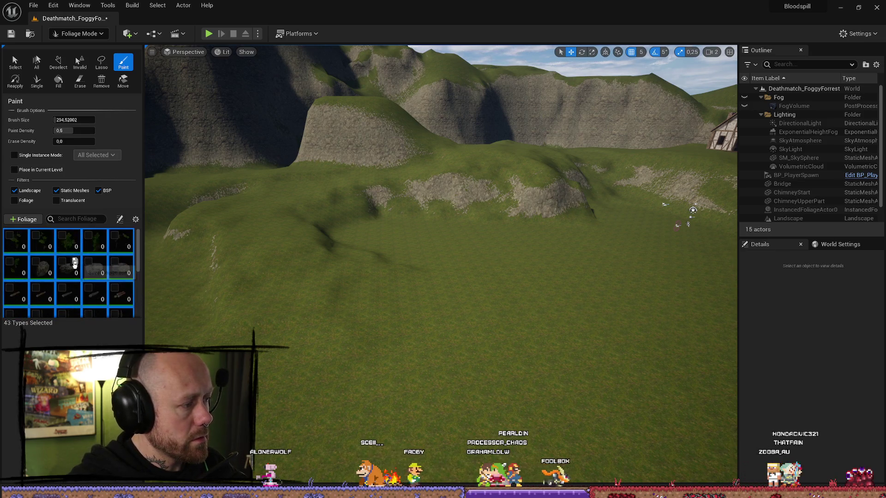
left_click(68, 237)
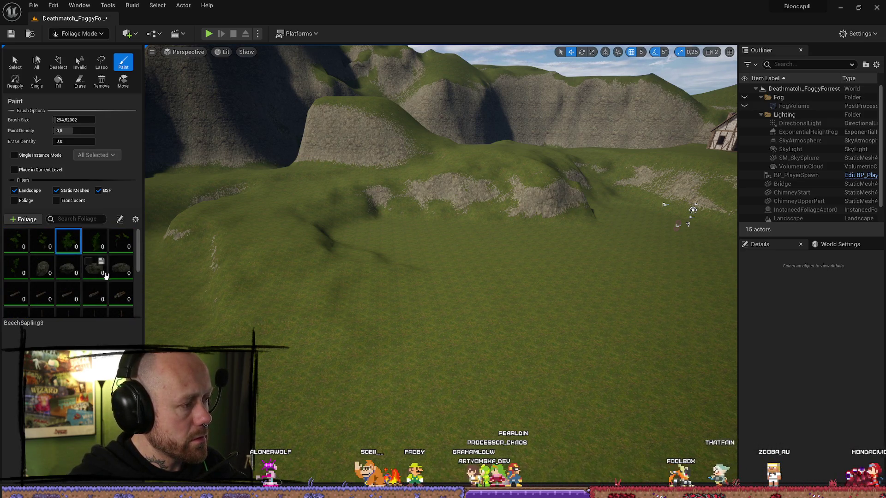
key("ctrl+a")
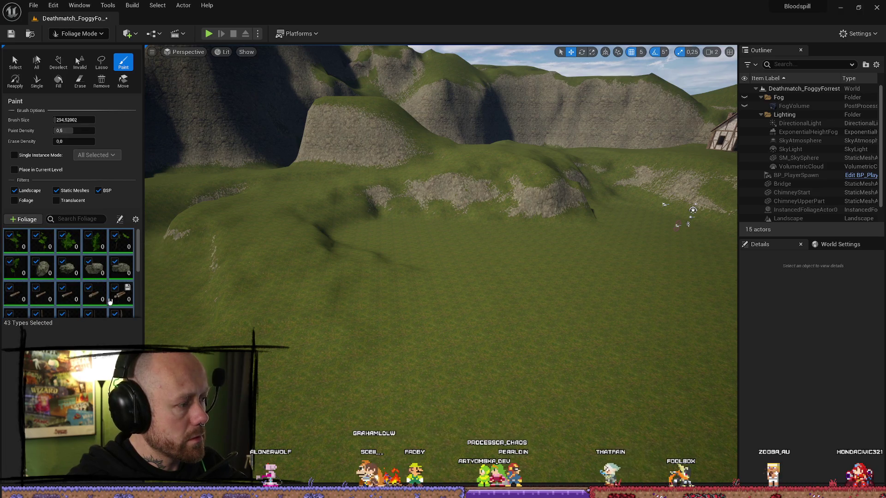
left_click(110, 303)
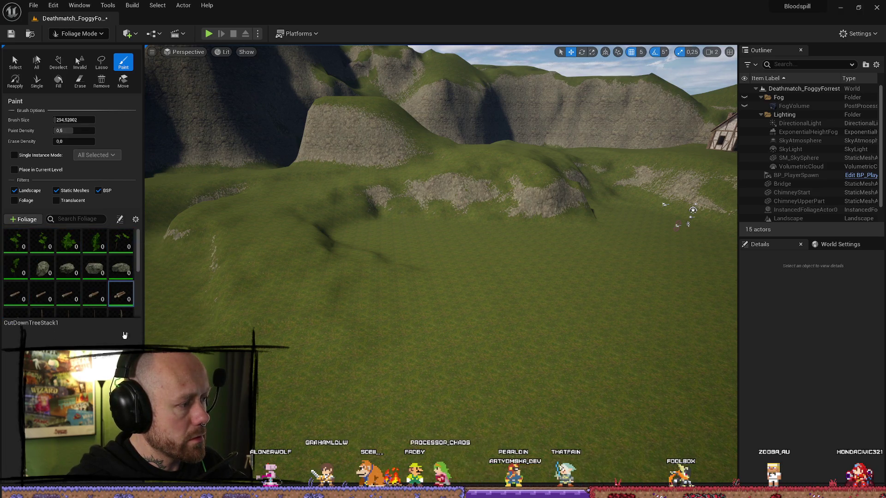
left_click(118, 221)
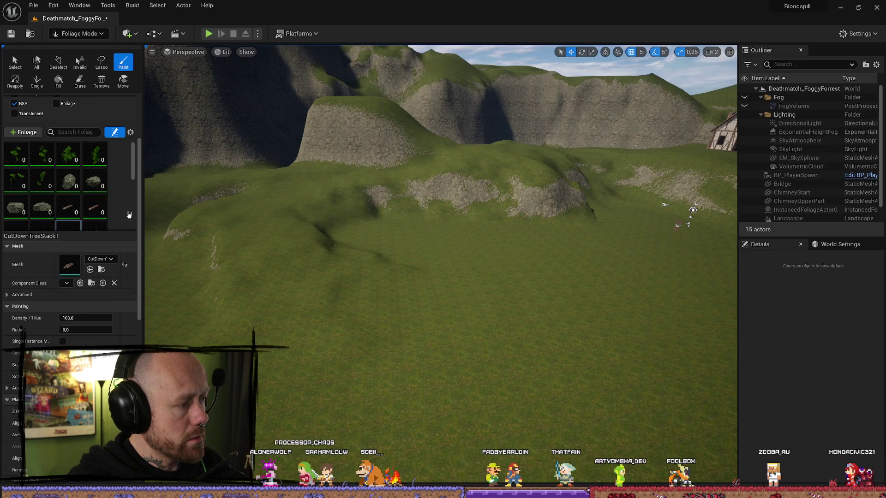
Hide the settings, select all 43 foliage types, and widen the foliage panel.
scroll(128, 215, "up", 4)
left_click(120, 219)
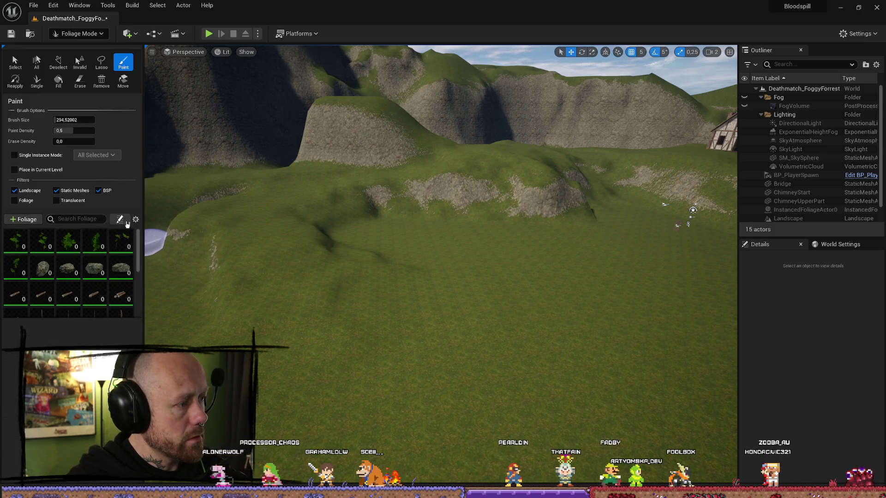
scroll(124, 282, "down", 4)
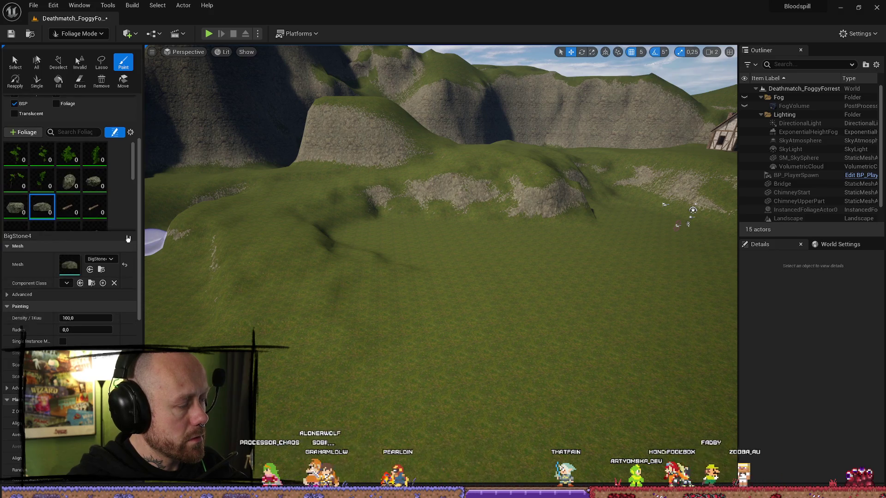
scroll(99, 318, "up", 4)
key("ctrl+a")
scroll(97, 323, "down", 4)
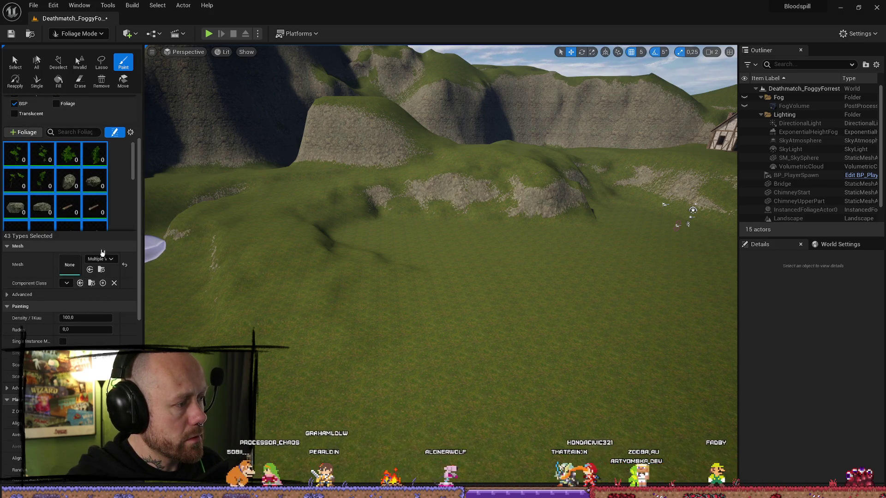
scroll(99, 277, "up", 3)
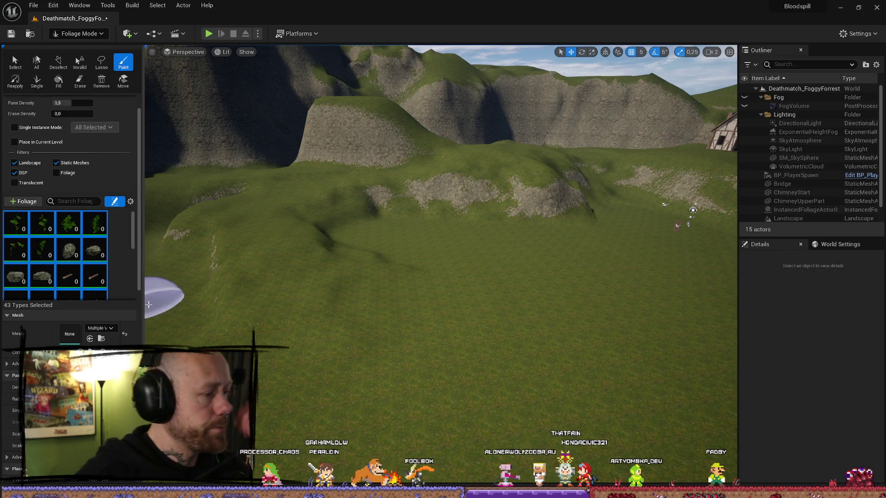
left_click_drag(144, 304, 197, 302)
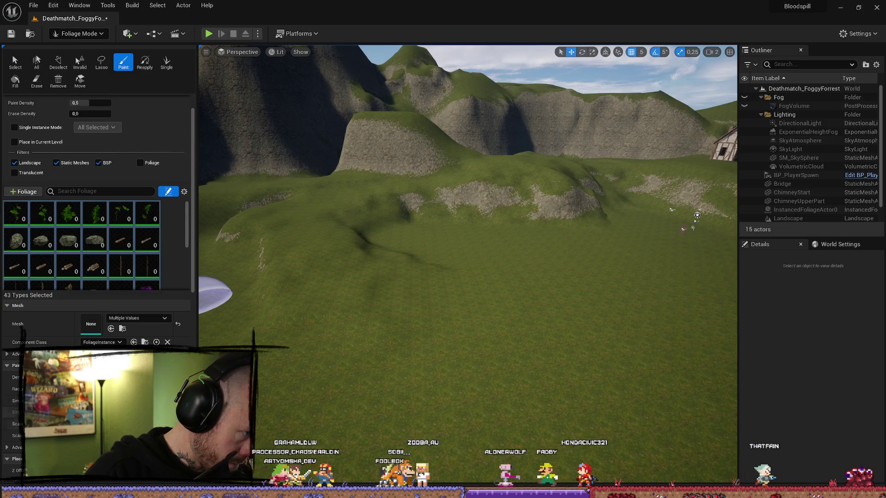
Paint a trial cluster of trees onto the grassy slope, then undo it.
left_click(390, 327)
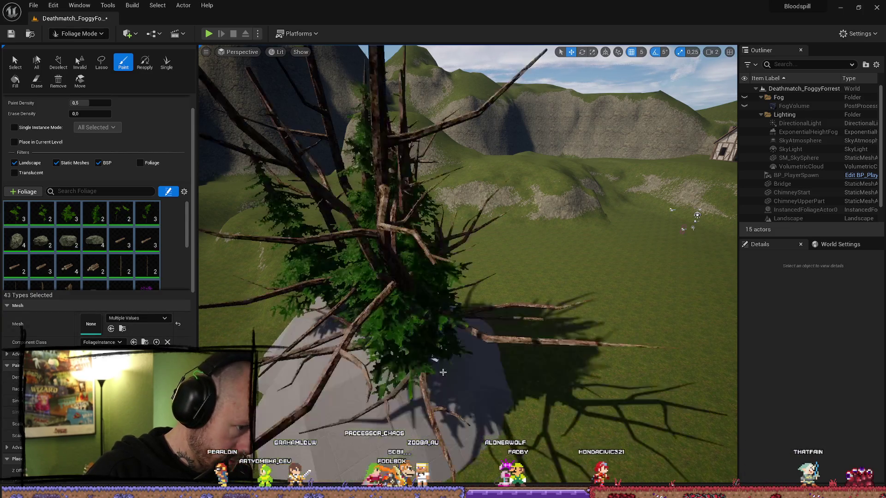
scroll(535, 200, "down", 2)
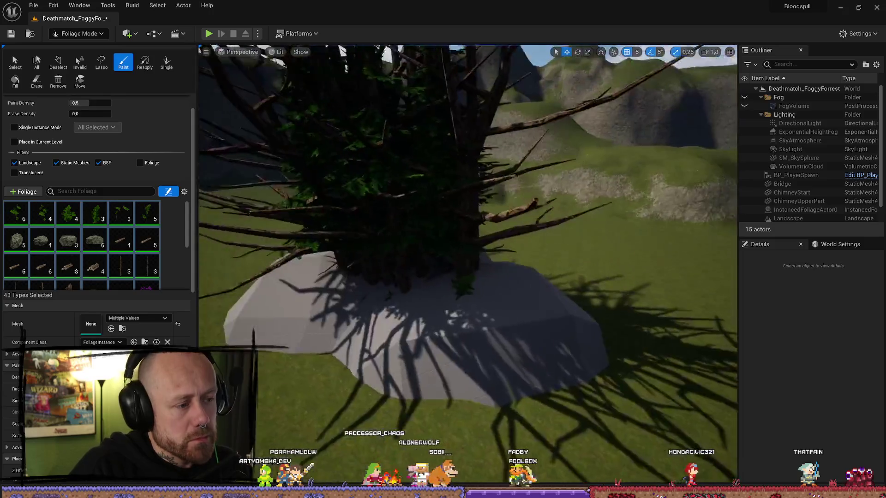
scroll(508, 334, "down", 3)
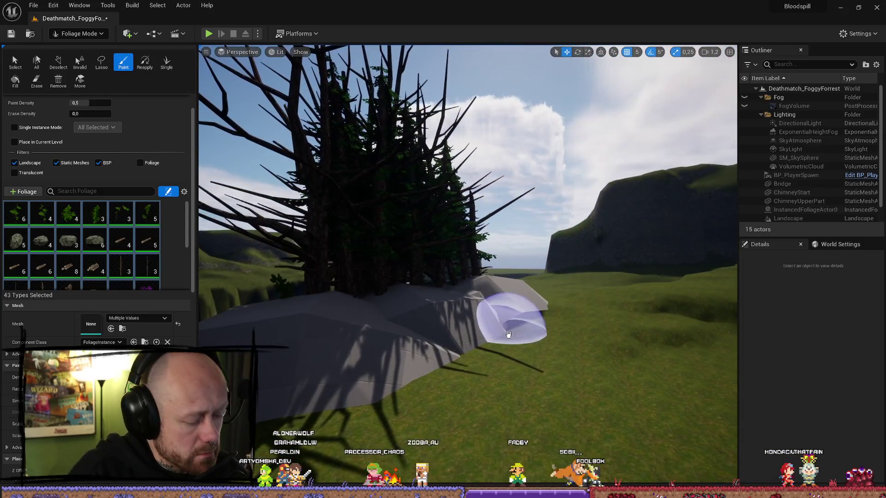
key("ctrl+z")
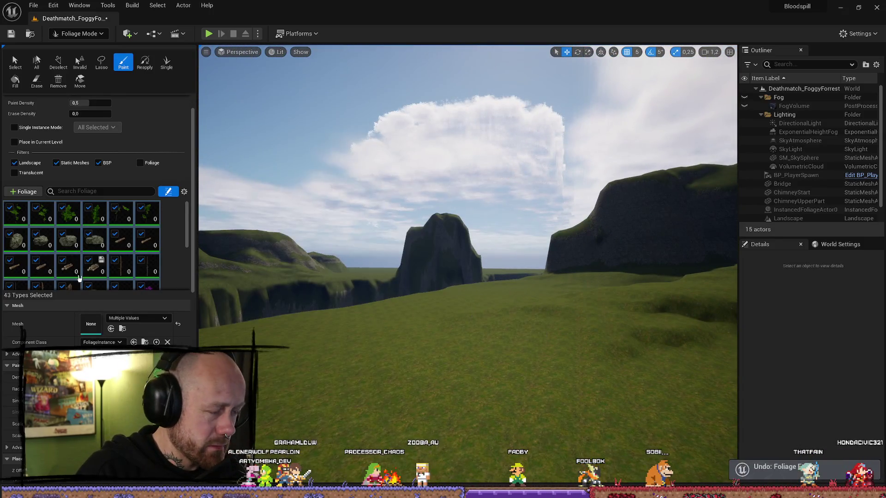
scroll(182, 249, "down", 2)
Try foliage selections: all 43 types, then TreeStump, Tree3NoLeaves, PineTree1 and PineSapling3.
left_click(182, 255)
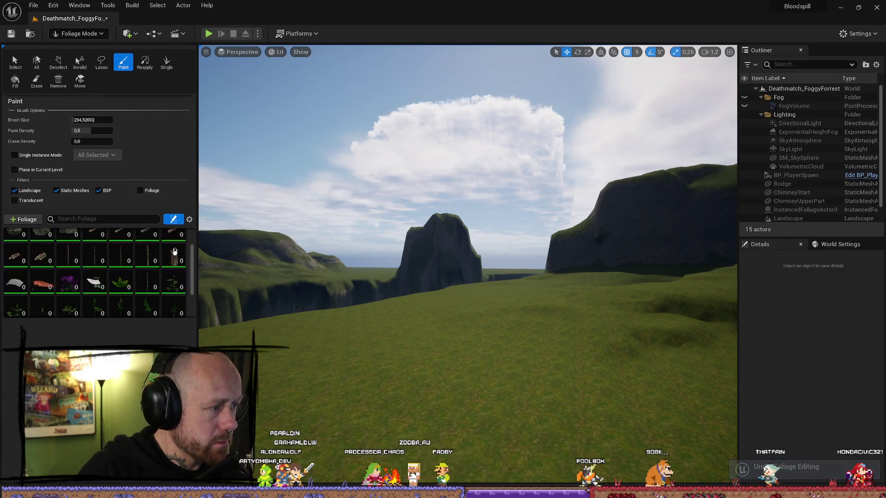
key("ctrl+a")
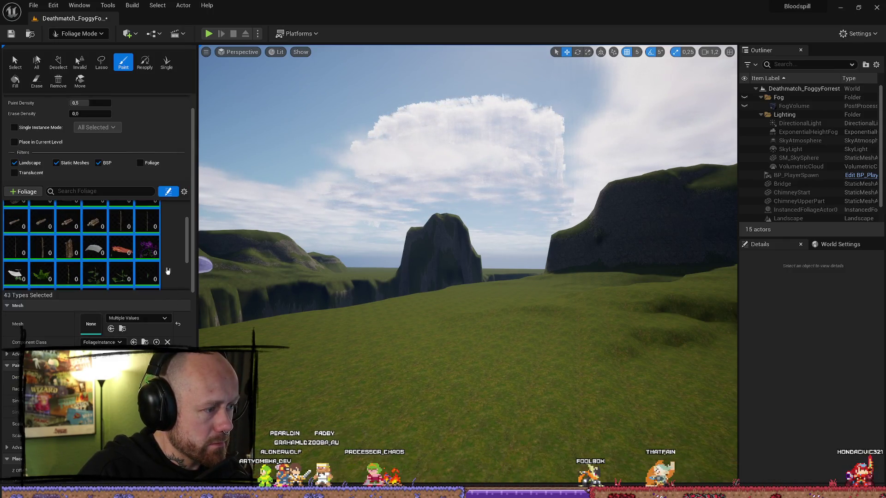
scroll(148, 251, "down", 2)
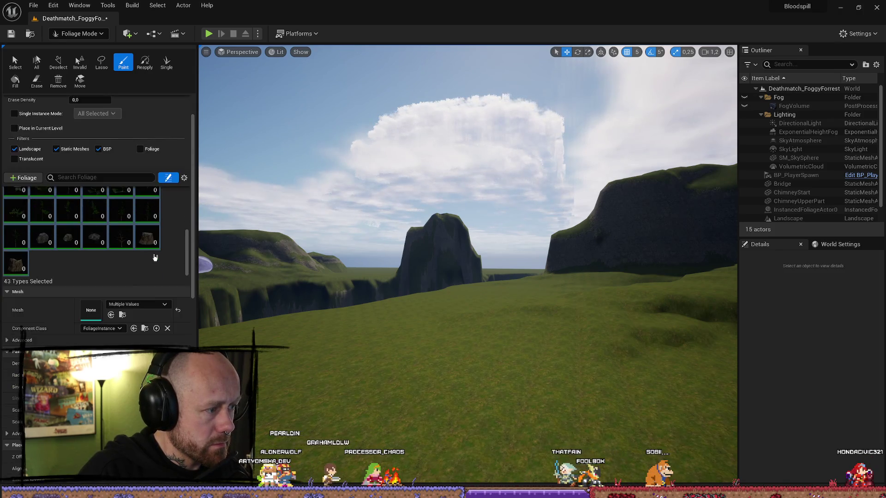
left_click(171, 263)
left_click(171, 282)
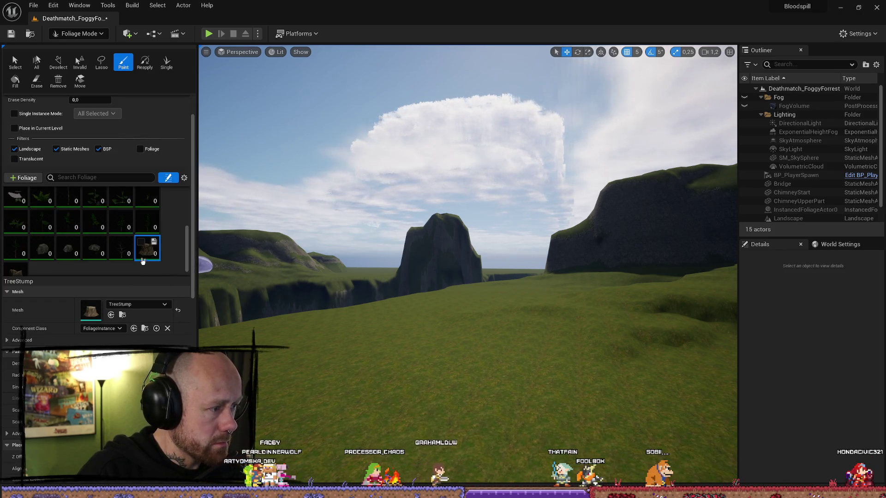
left_click(129, 262)
left_click(125, 240)
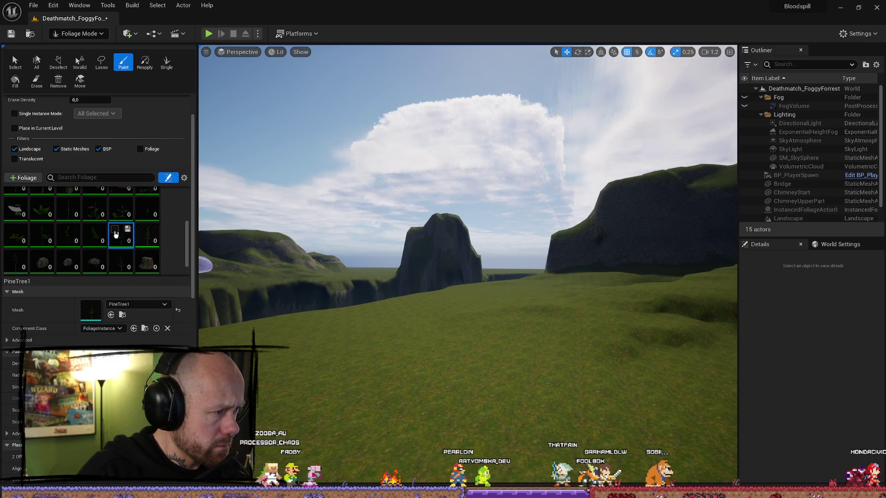
left_click(96, 235)
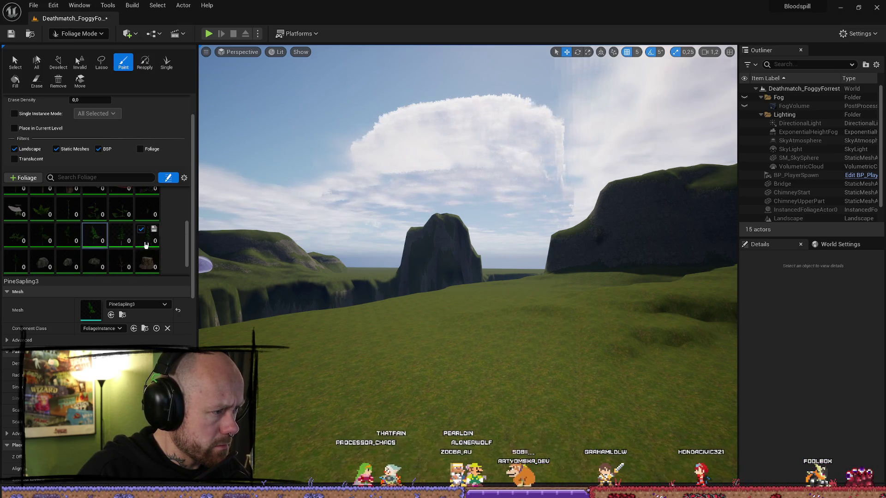
Select PineTree3 plus three more pine types, paint a trial stroke, and undo it.
left_click(14, 264)
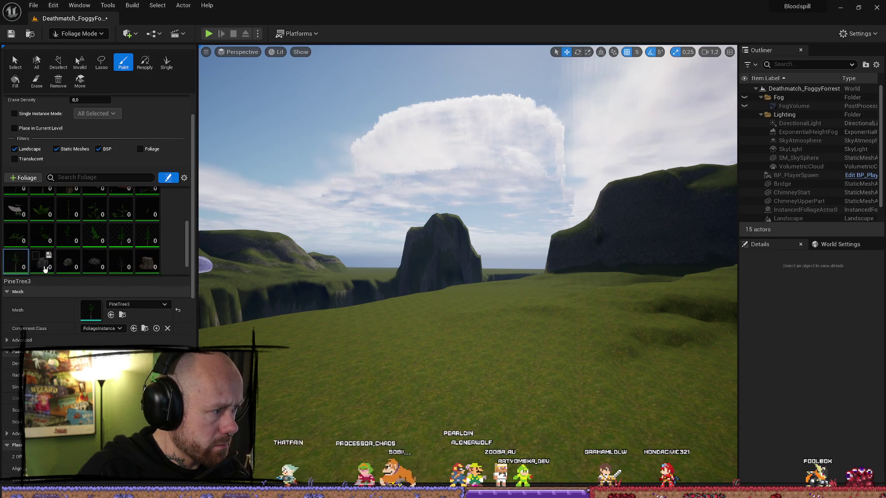
left_click(92, 238)
left_click(121, 238, "ctrl")
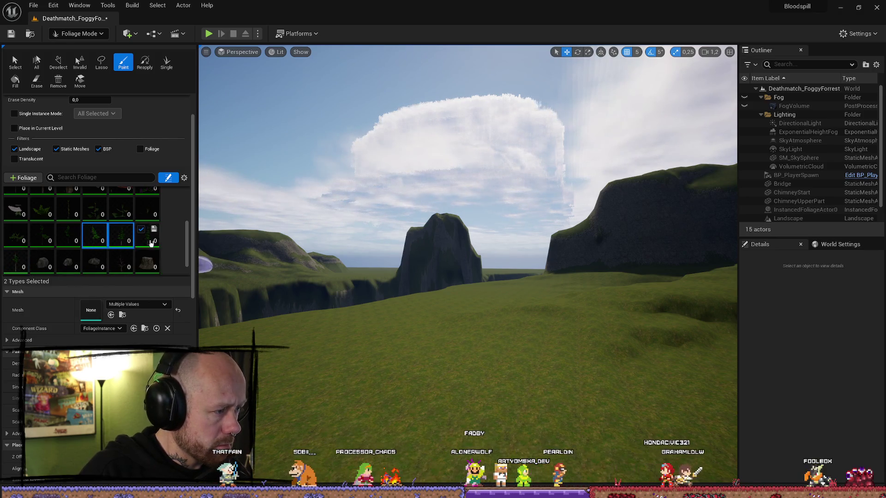
left_click(26, 264, "ctrl")
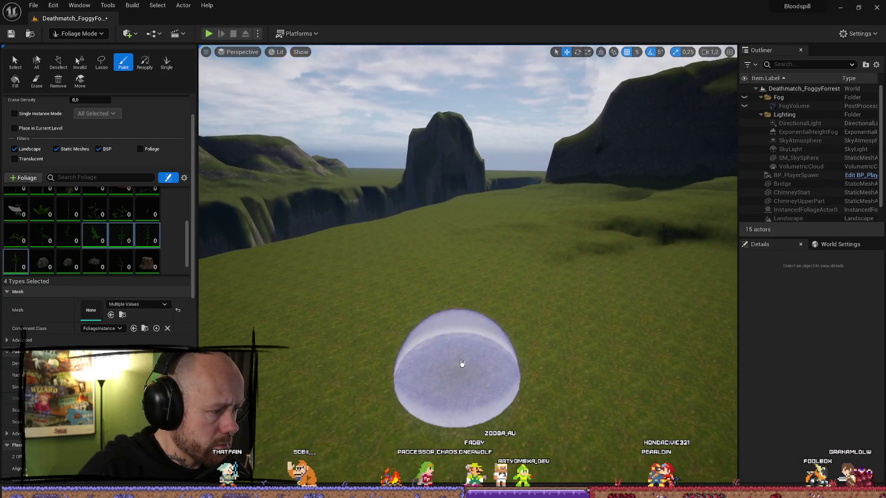
mouse_move(460, 366)
left_mouse_down()
mouse_move(420, 397)
mouse_move(495, 372)
left_mouse_up()
key("ctrl+z")
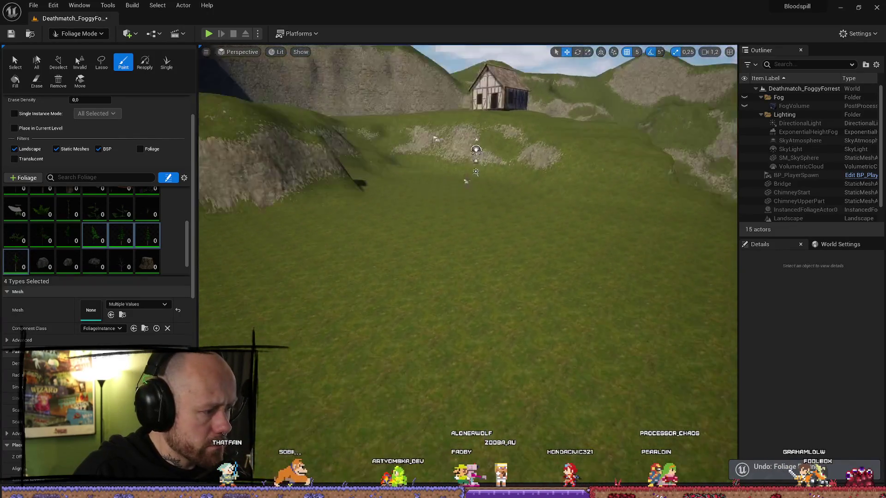
scroll(22, 340, "down", 5)
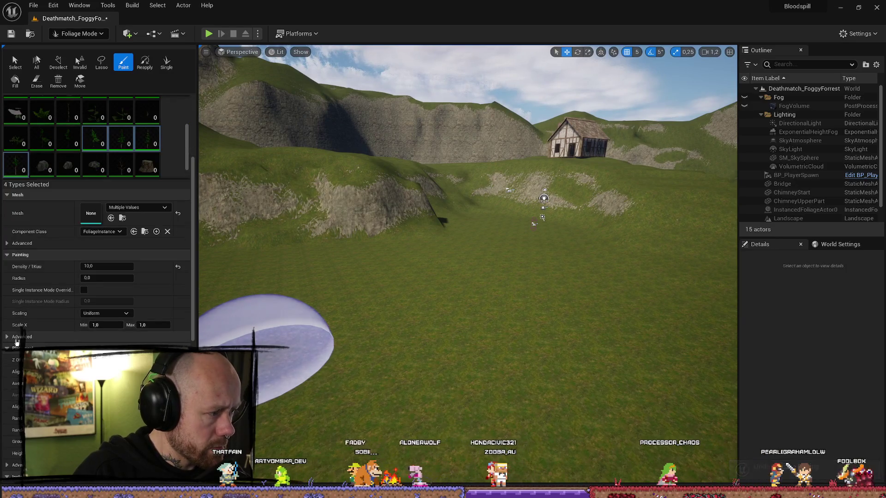
Set the foliage Scale X range to 0,8 minimum and 2,5 maximum.
left_click(6, 337)
left_click(103, 325)
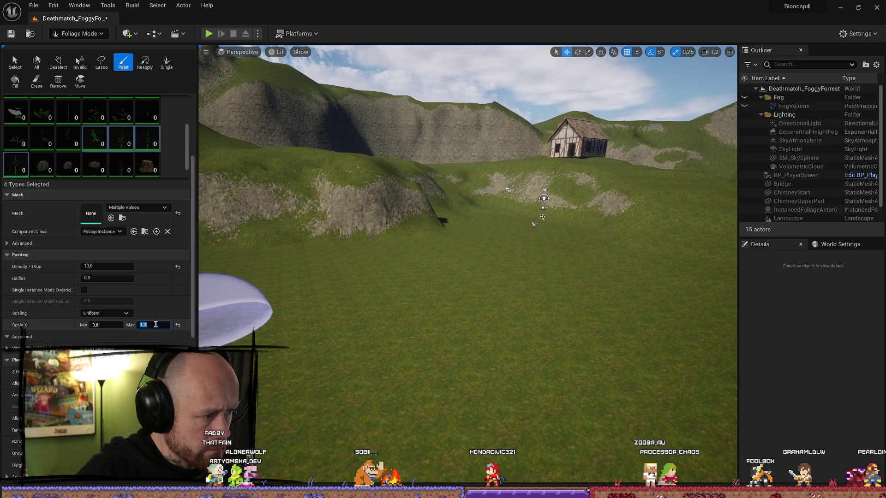
type("2,5")
key("Return")
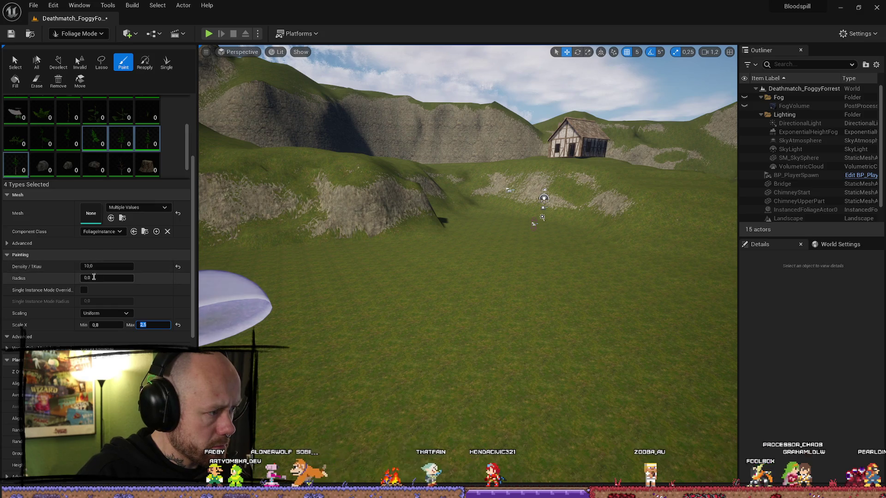
Set the paint brush size to 500 and paint a pine onto the grass.
scroll(108, 289, "up", 3)
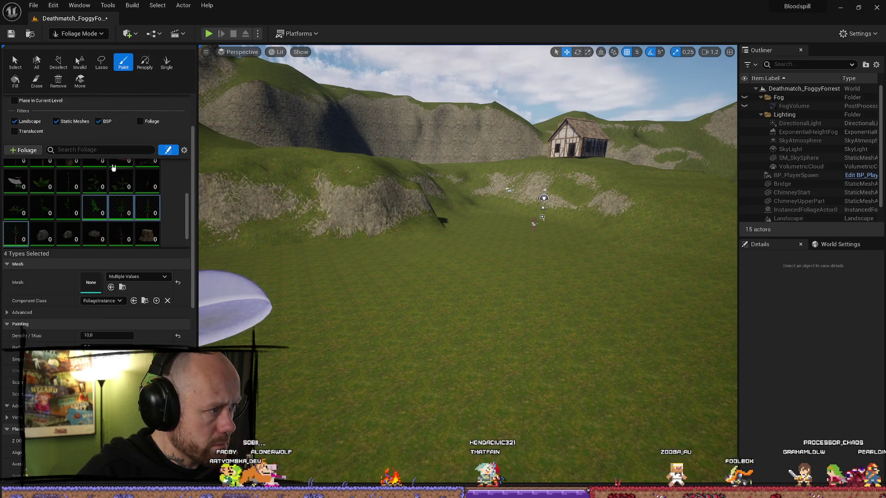
scroll(102, 210, "up", 3)
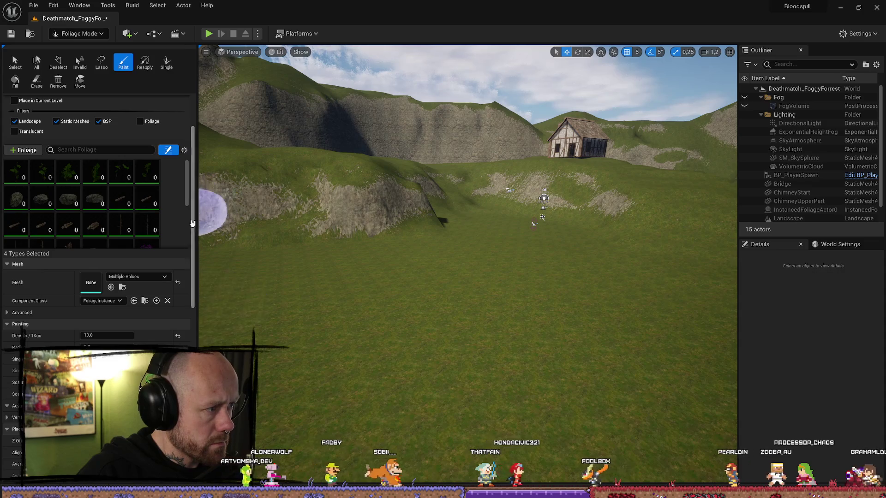
scroll(194, 173, "up", 3)
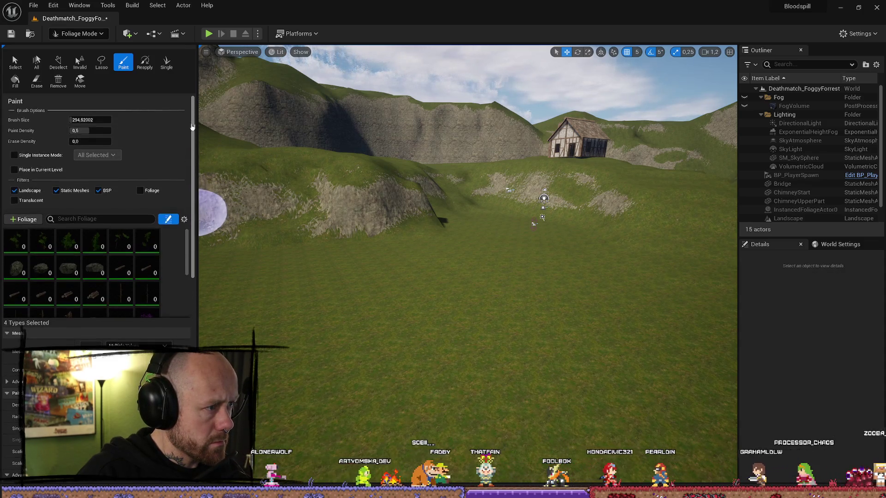
left_click(87, 120)
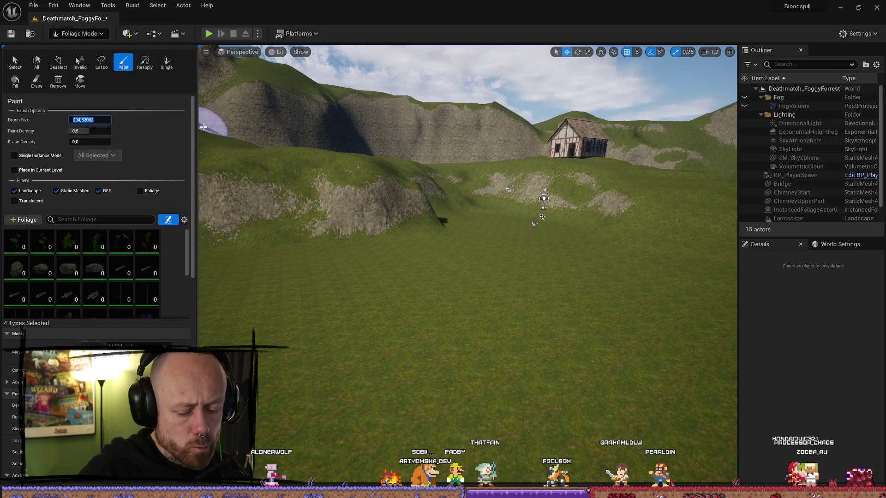
type("50")
key("Return")
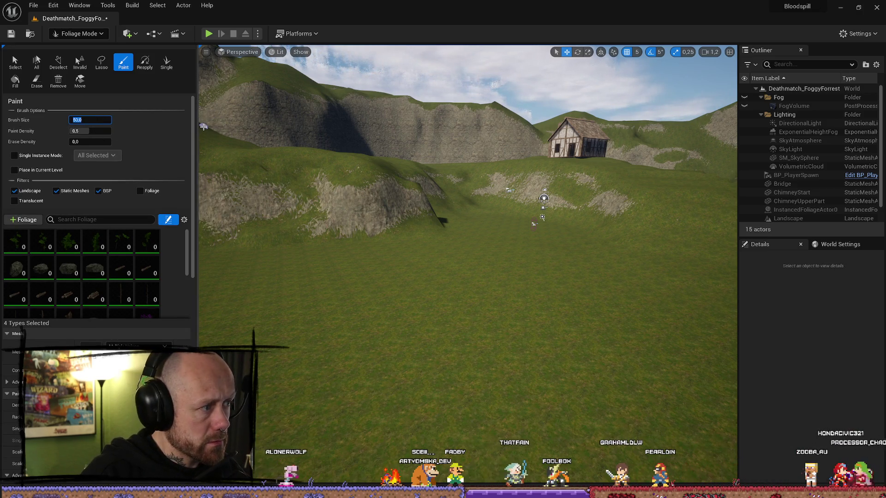
type("500")
key("Return")
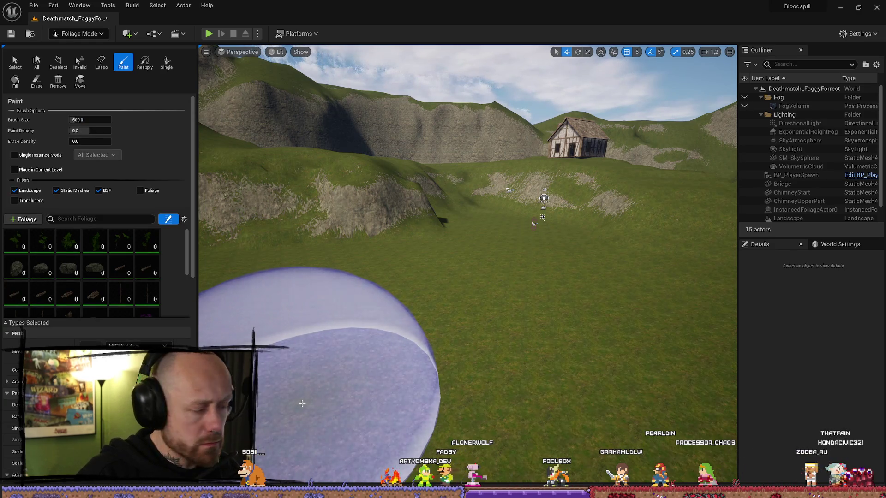
left_click(537, 213)
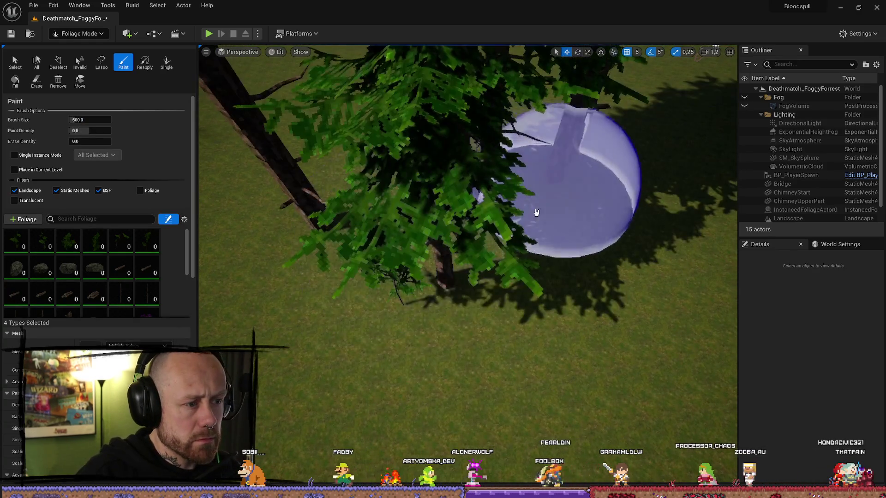
Fly past the newly painted pines and undo them until the slope shows zero instances.
left_click_drag(537, 212, 541, 152)
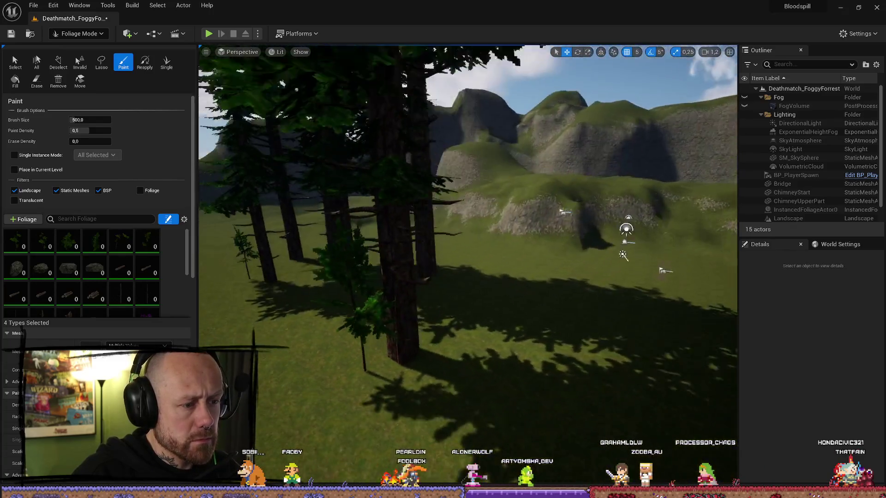
scroll(474, 316, "up", 10)
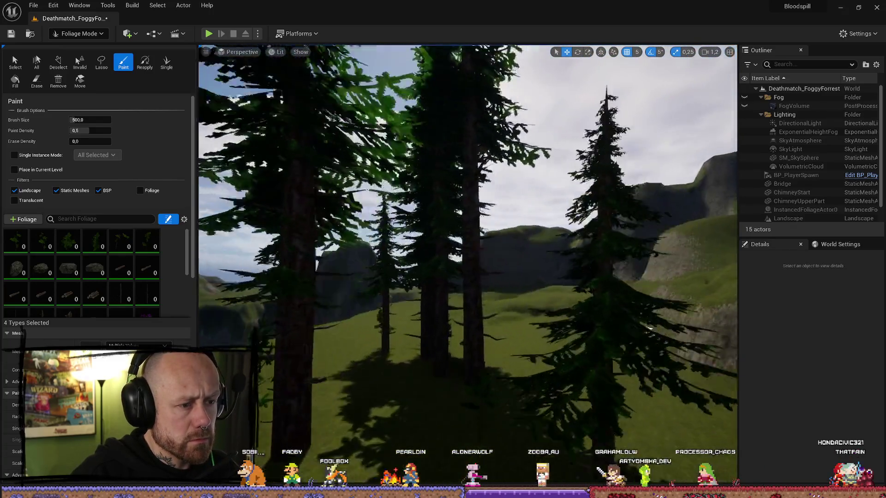
scroll(574, 317, "up", 10)
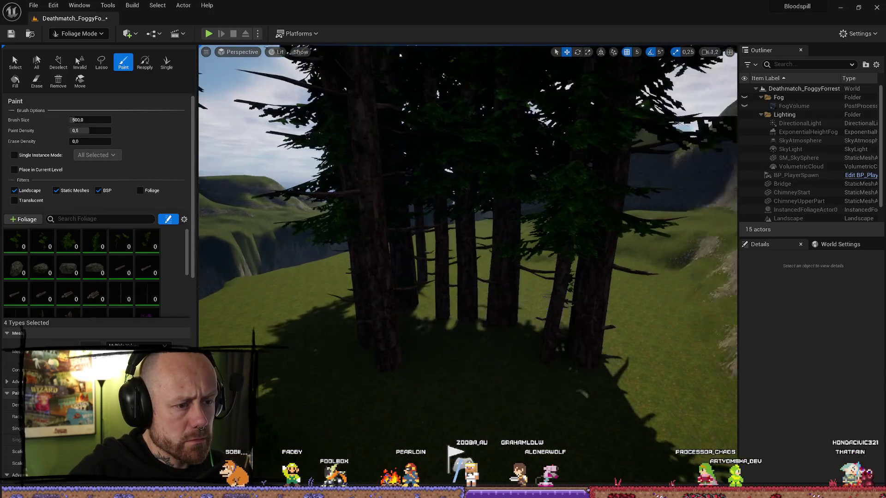
scroll(468, 263, "down", 5)
key("ctrl+z")
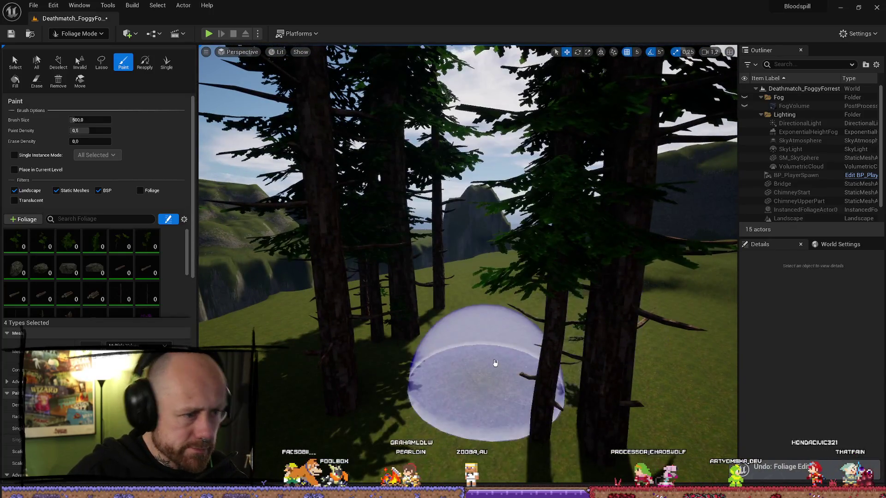
key("d")
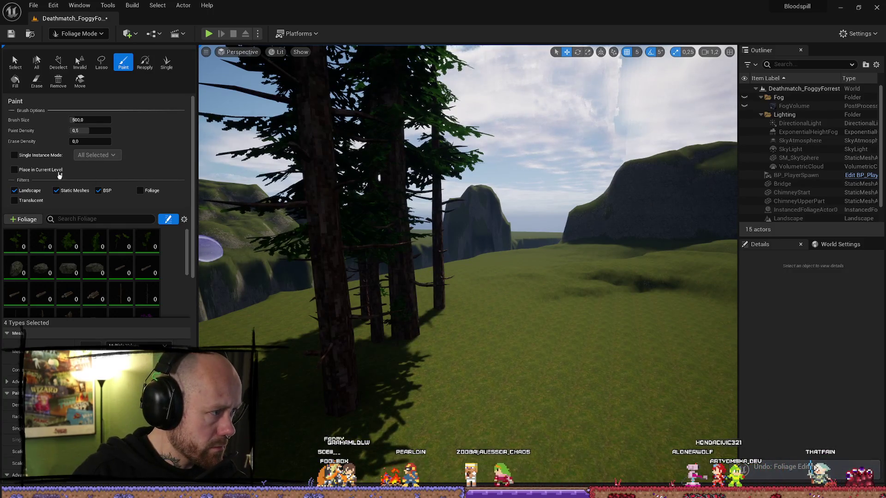
scroll(343, 297, "up", 5)
key("ctrl+z")
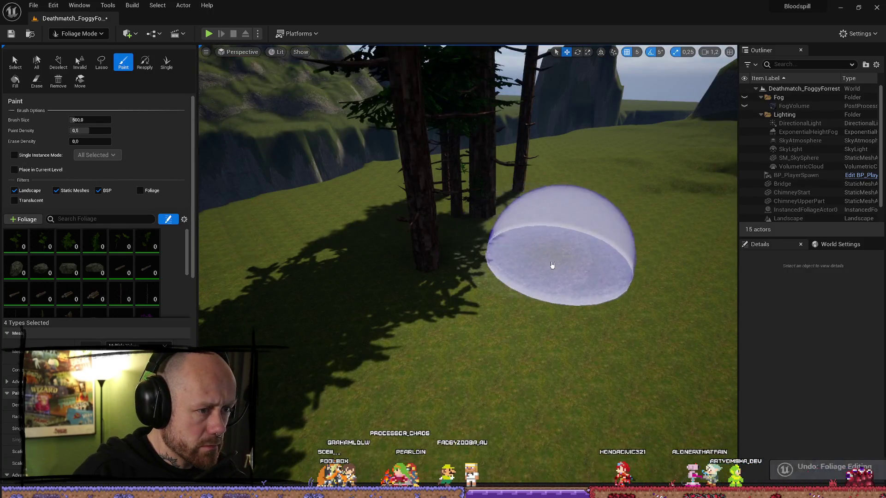
scroll(545, 257, "up", 5)
scroll(175, 247, "down", 5)
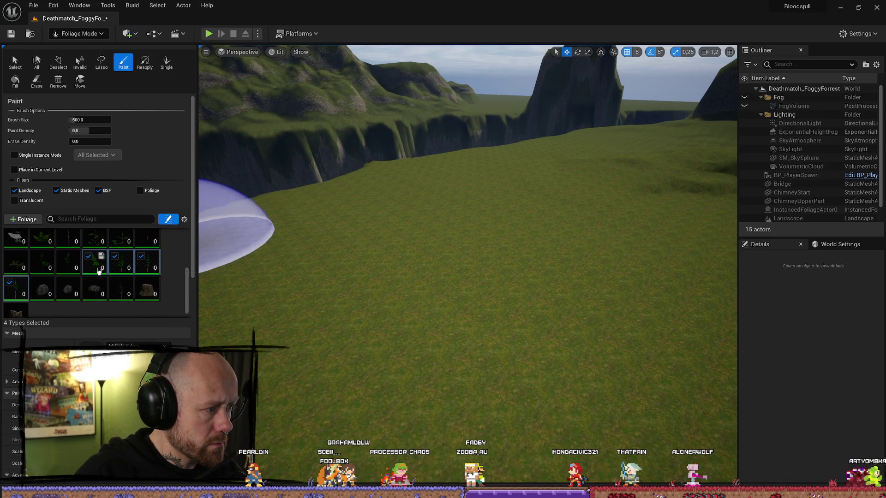
left_click(116, 258)
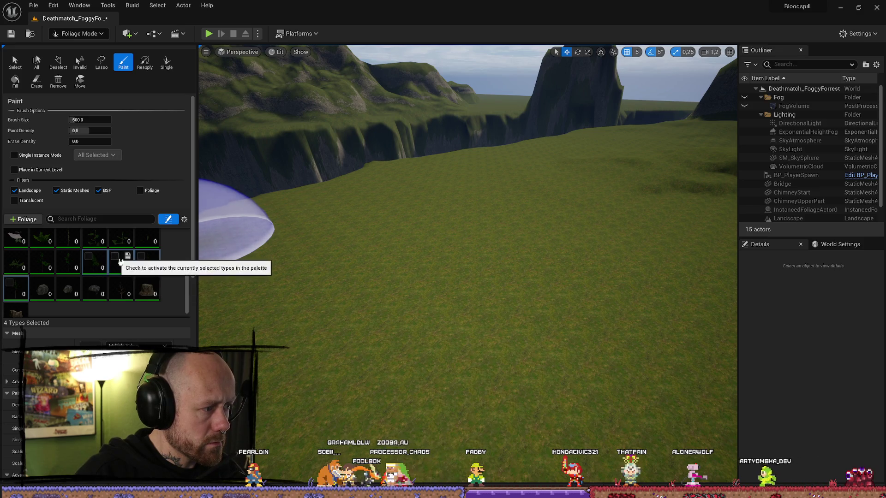
left_click(15, 288)
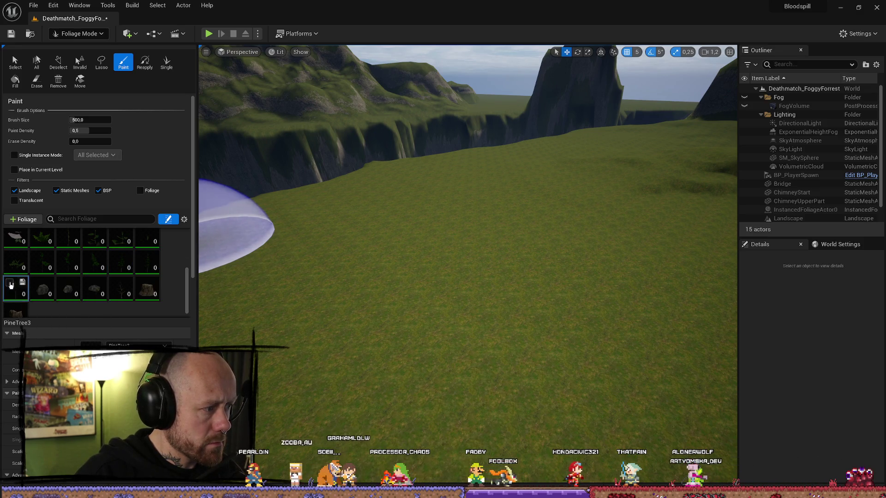
left_click(439, 258)
key("s")
scroll(561, 243, "up", 1)
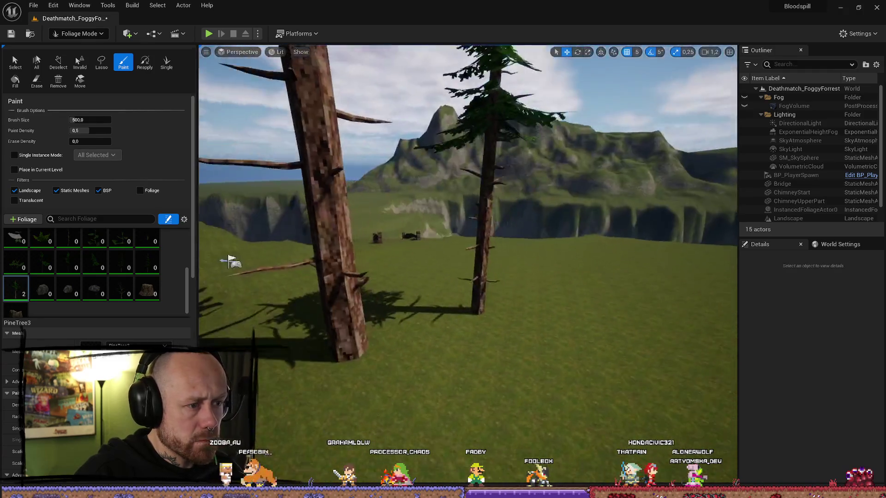
left_click(560, 312)
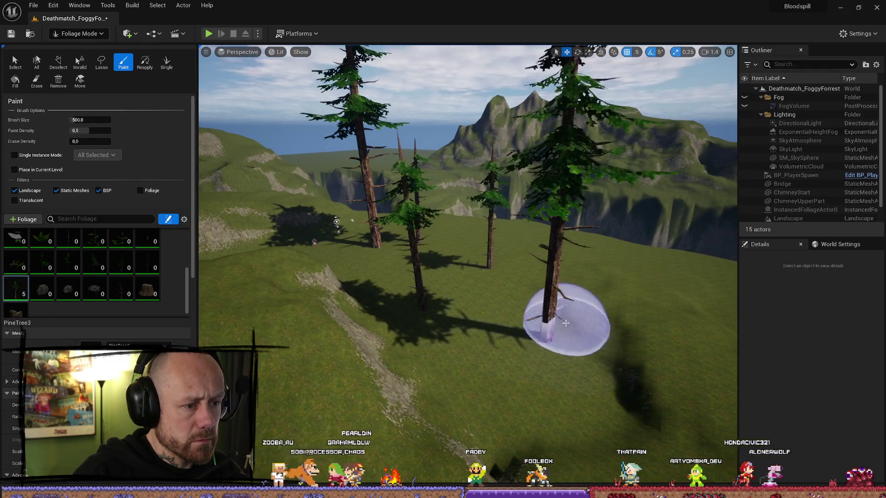
scroll(468, 266, "up", 1)
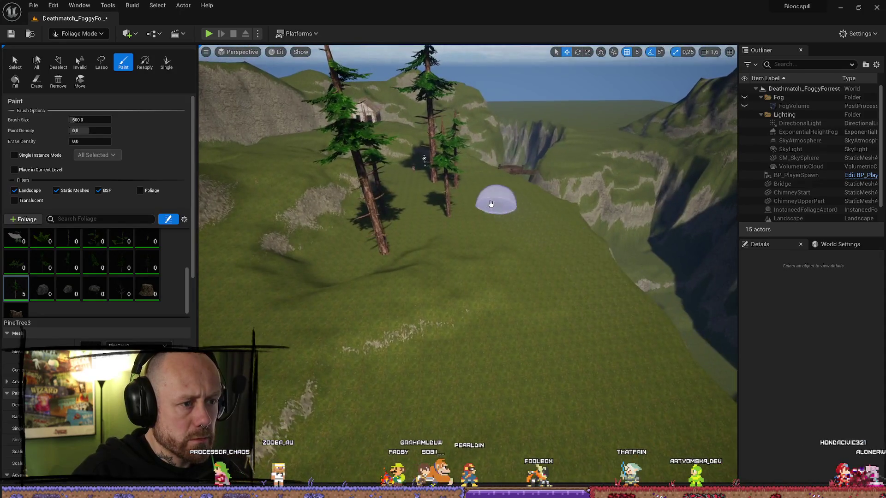
left_click(553, 307)
left_click(554, 364)
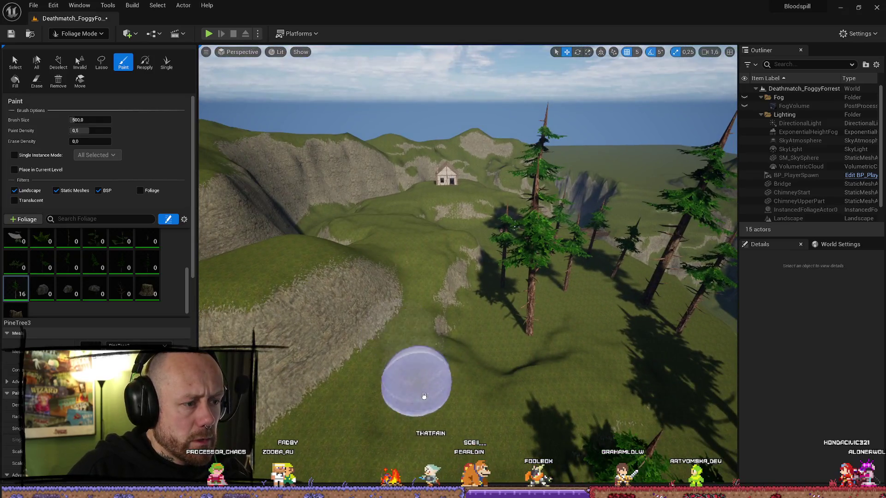
left_click(421, 376)
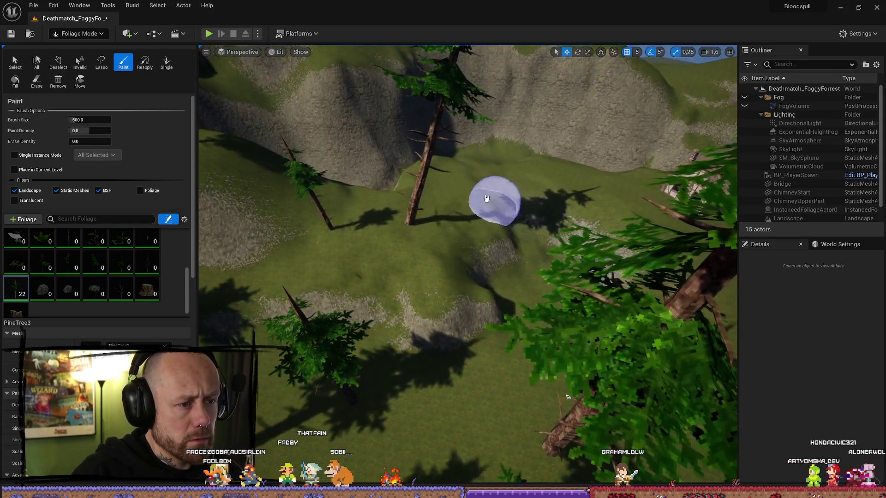
left_click(491, 197)
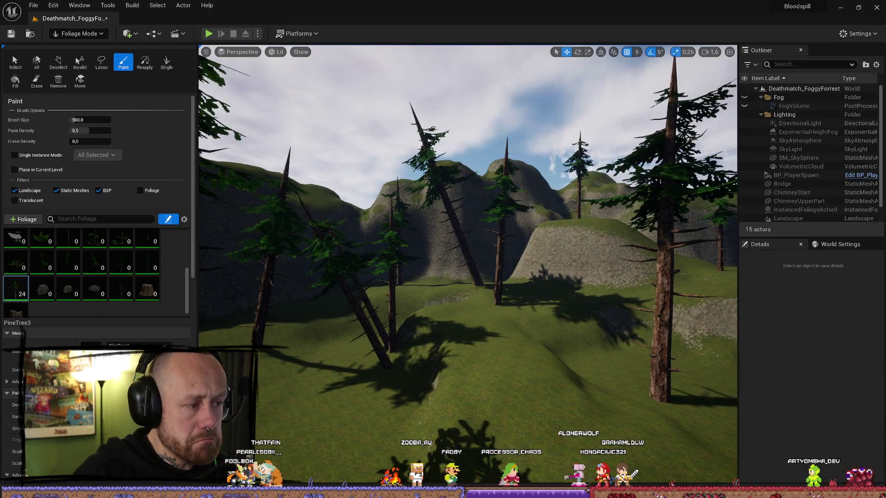
scroll(93, 207, "down", 1)
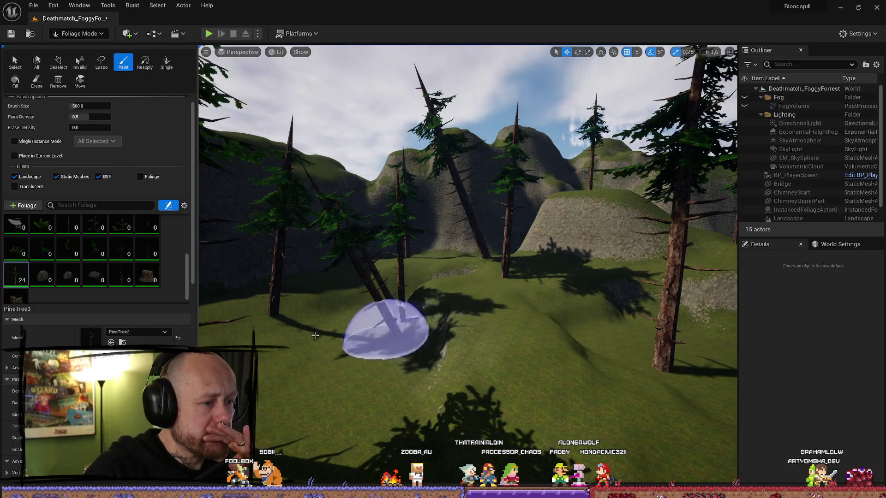
key("w")
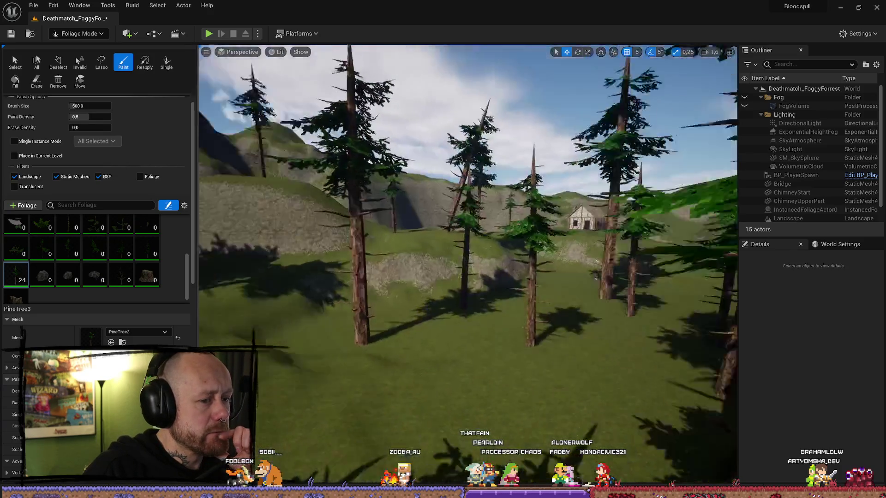
key("w")
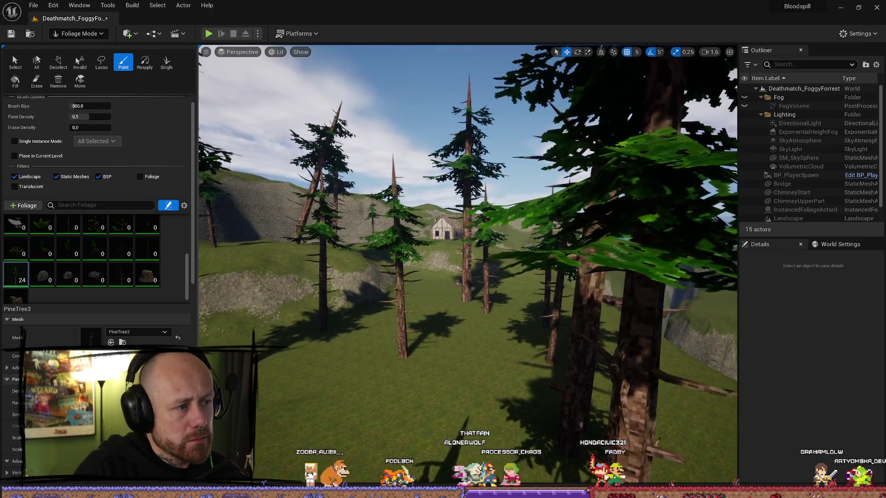
key("w")
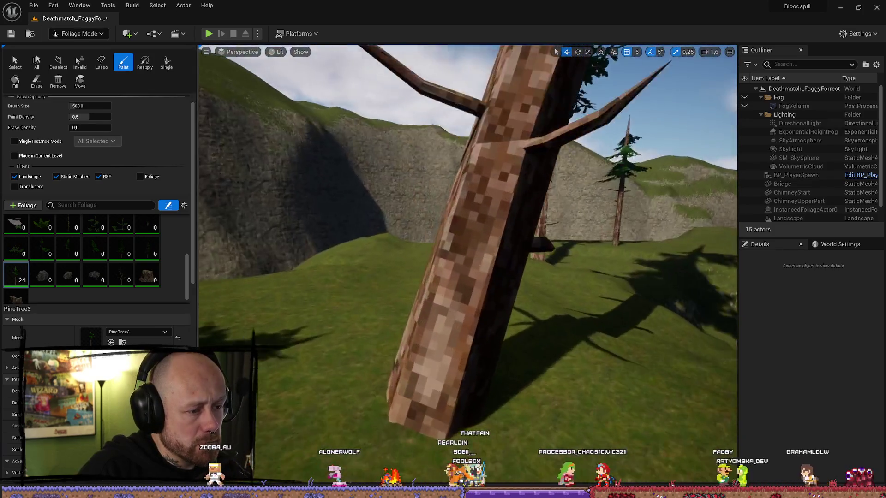
key("w")
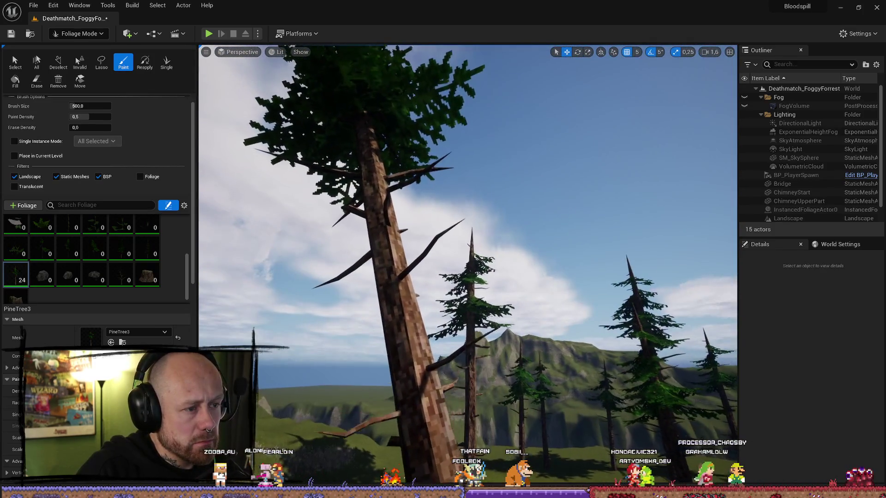
key("w")
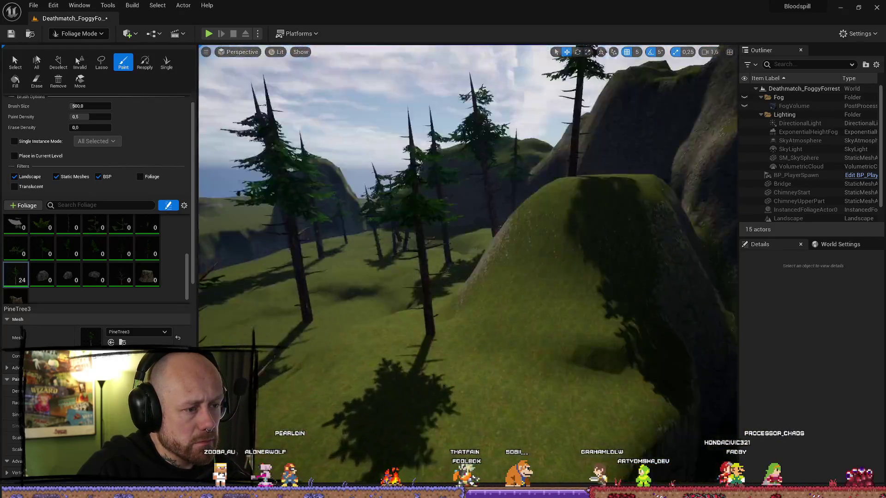
key("s")
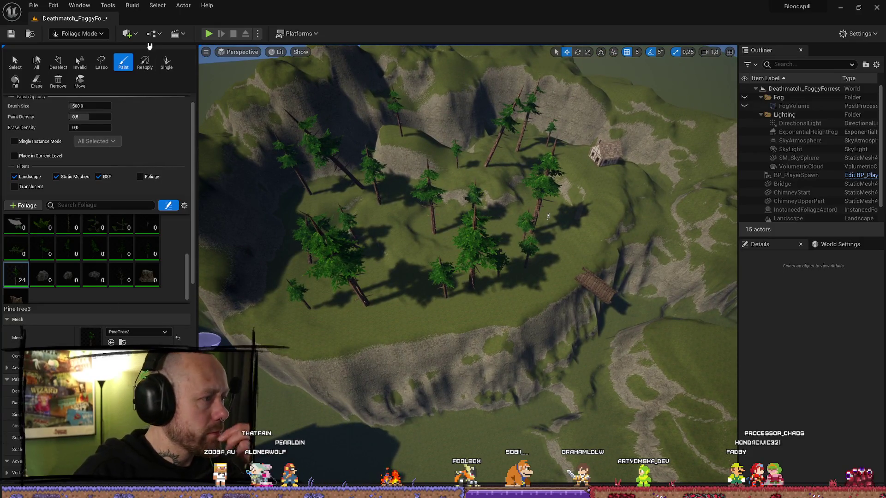
Brush the Erase tool over the hillside and central cluster until PineTree3 reads 0.
left_click(35, 82)
mouse_move(293, 333)
left_mouse_down()
mouse_move(309, 307)
mouse_move(364, 309)
mouse_move(346, 239)
left_mouse_up()
left_click_drag(342, 189, 370, 204)
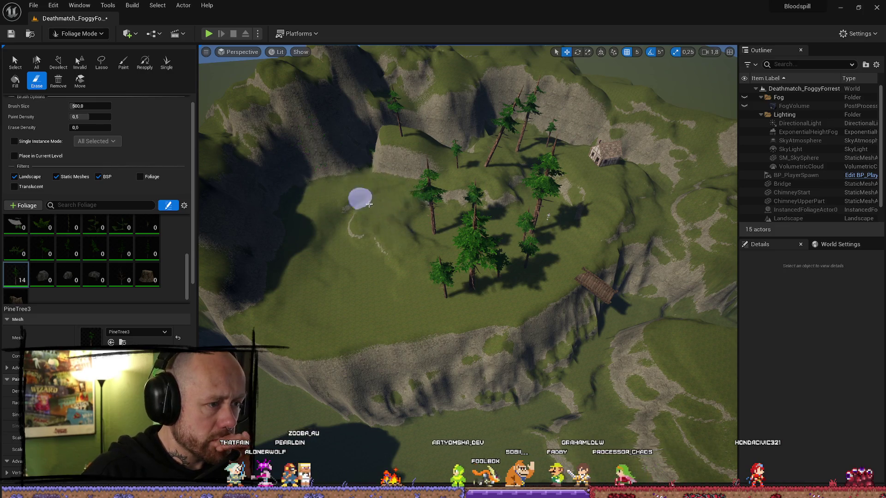
left_click_drag(482, 294, 522, 273)
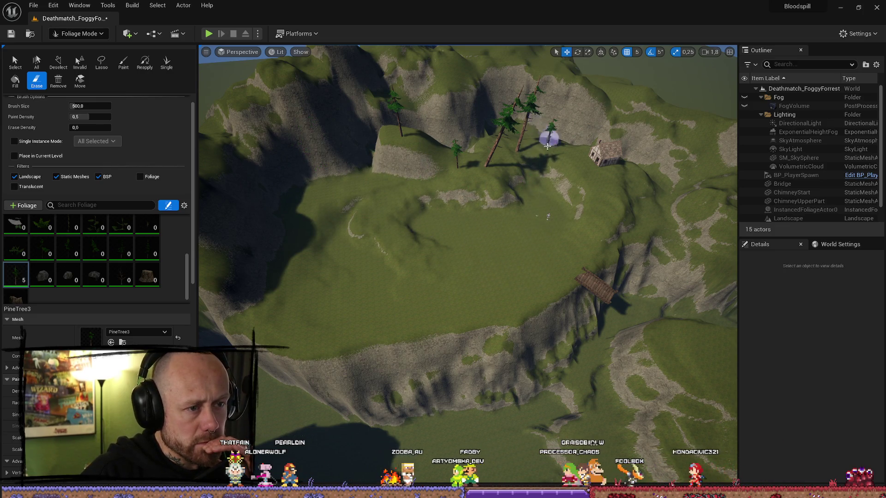
scroll(92, 254, "down", 3)
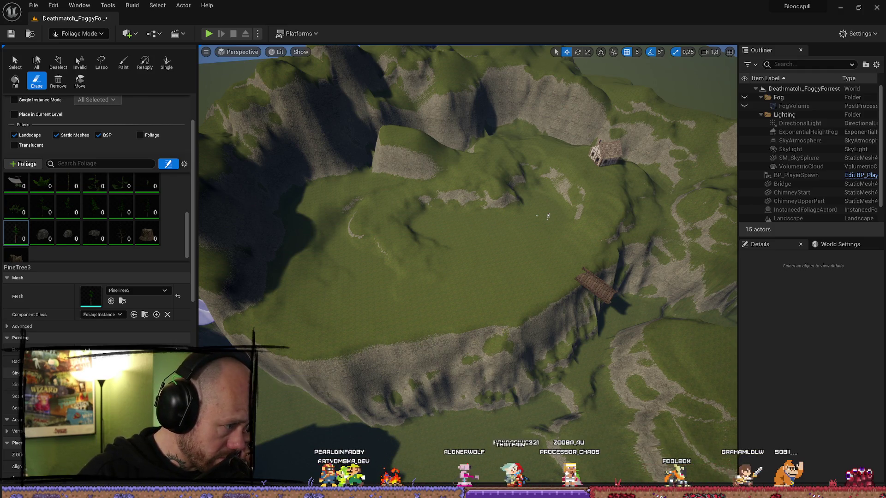
Uncheck Align to Normal in PineTree3's Placement settings and return to the Paint tool.
scroll(4, 378, "down", 3)
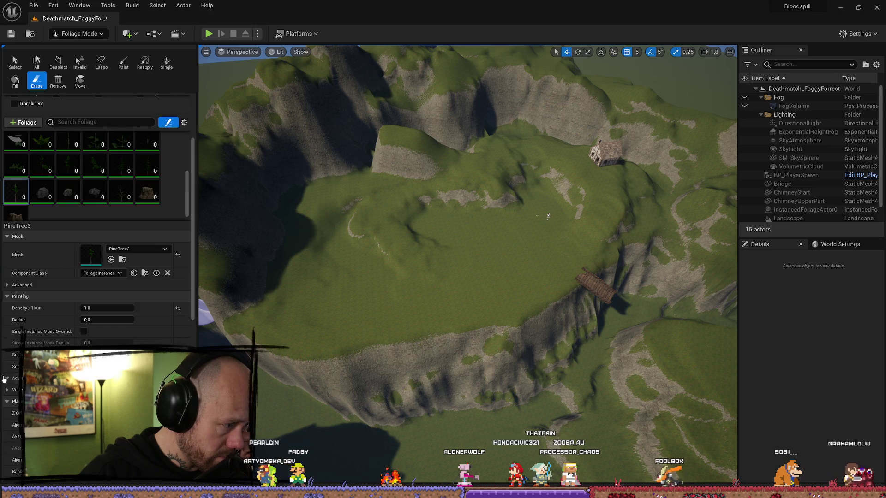
scroll(7, 379, "down", 5)
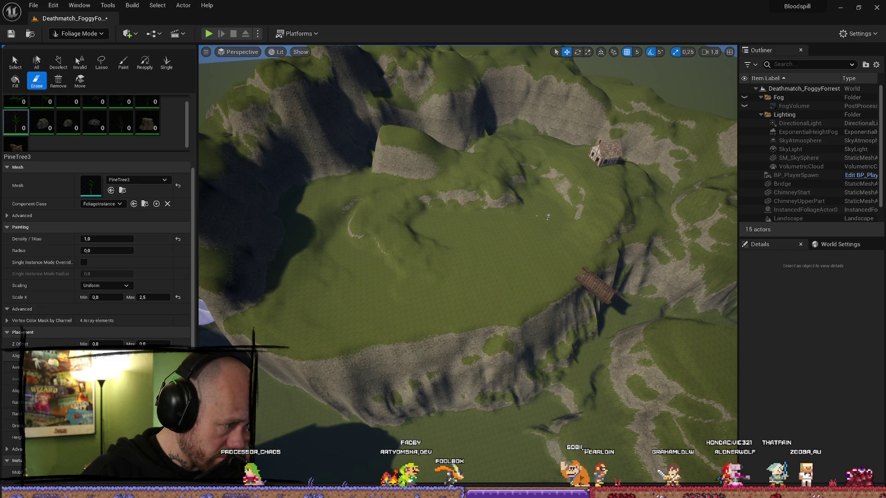
left_click(83, 356)
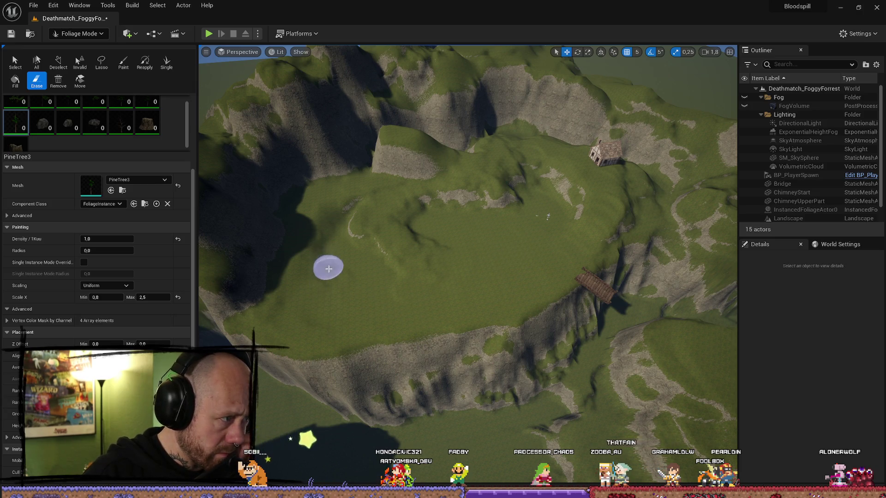
left_click(124, 63)
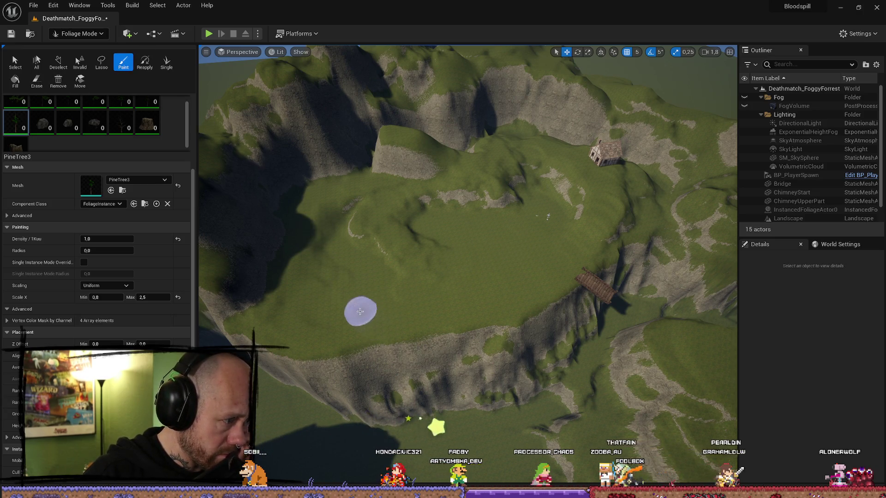
Brush PineTree3 pines over the meadow and fly down among them at ground level.
mouse_move(361, 311)
left_mouse_down()
mouse_move(443, 298)
mouse_move(321, 296)
mouse_move(383, 262)
left_mouse_up()
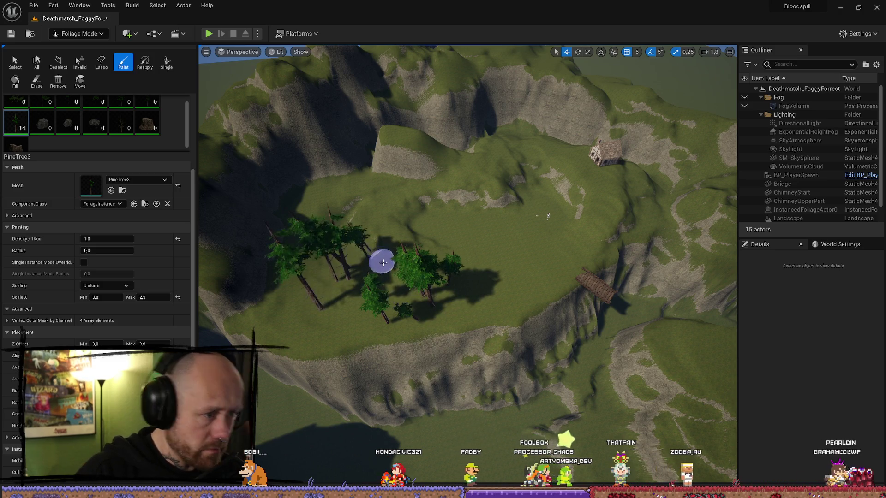
scroll(383, 263, "up", 3)
key("w")
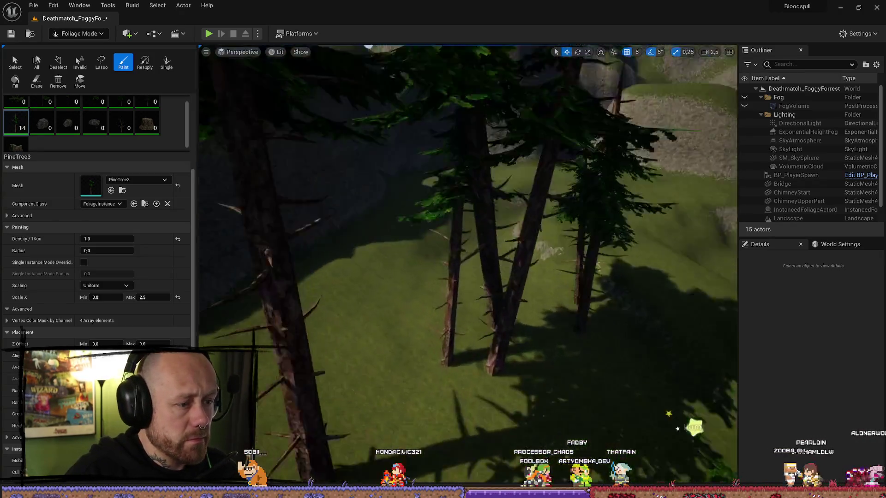
key("s")
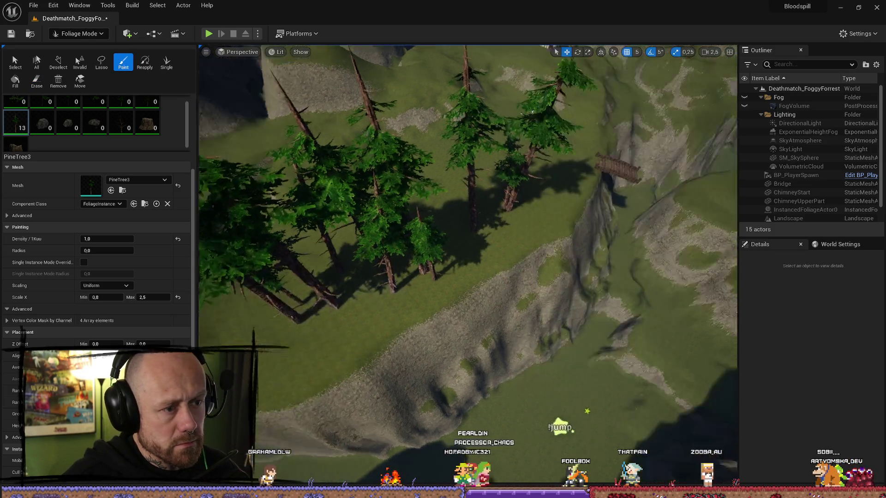
scroll(468, 252, "down", 2)
key("w")
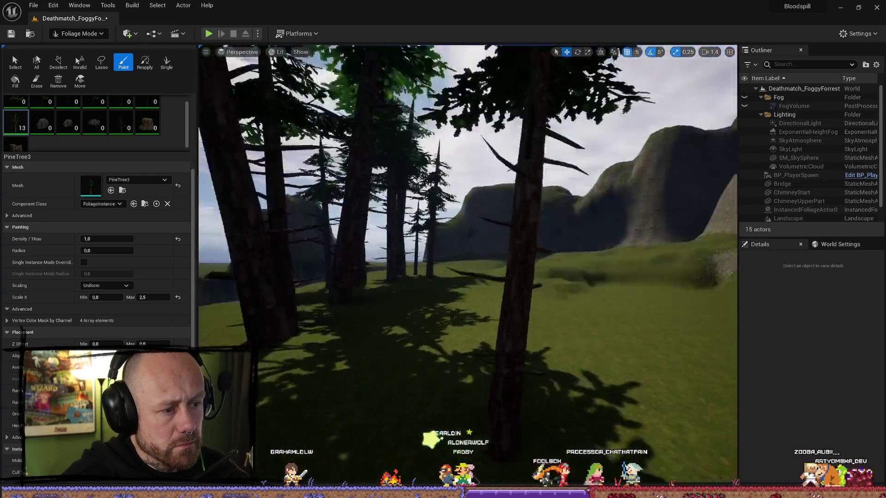
key("w")
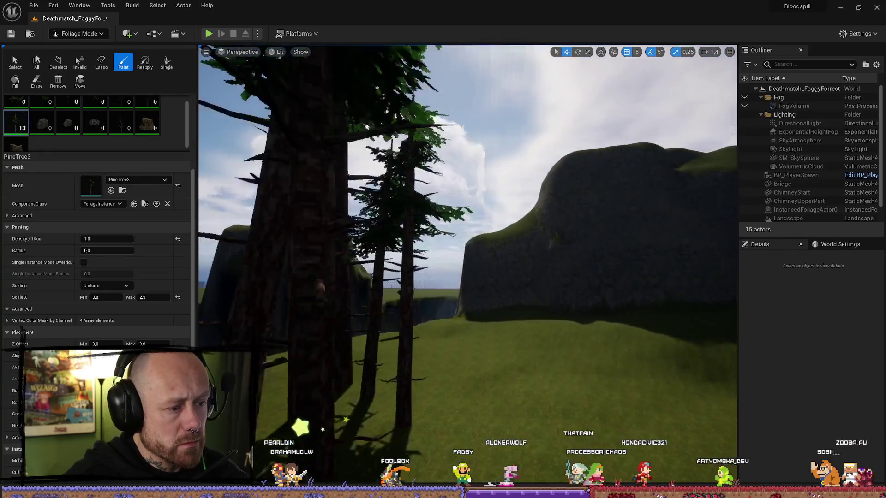
key("w")
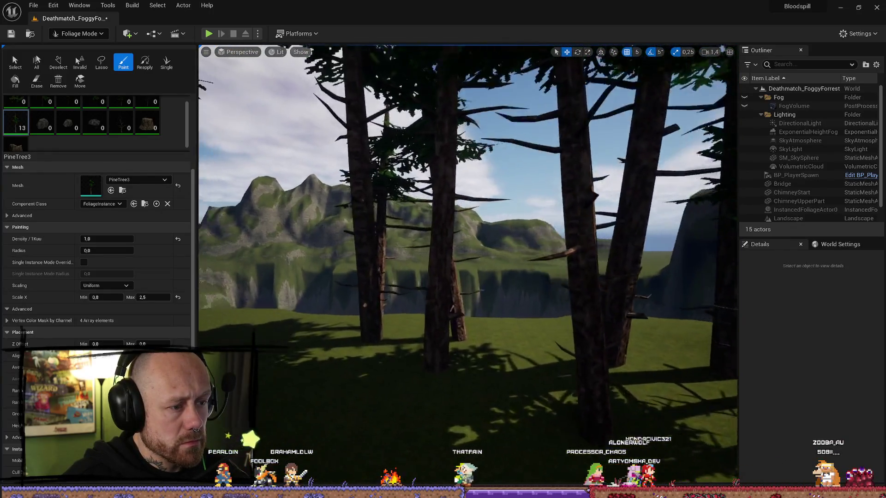
key("w")
scroll(390, 248, "down", 3)
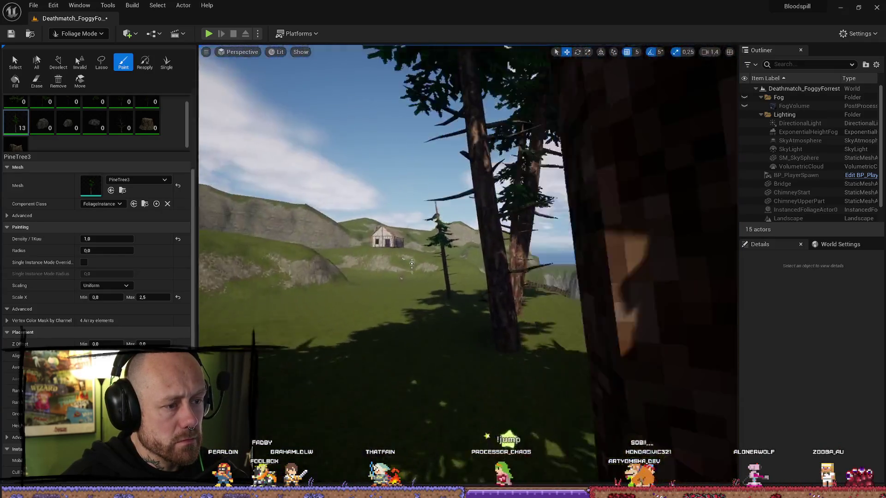
Paint more PineTree3 pines along the ridge and into the valley, reaching 18 instances.
left_click_drag(385, 257, 346, 263)
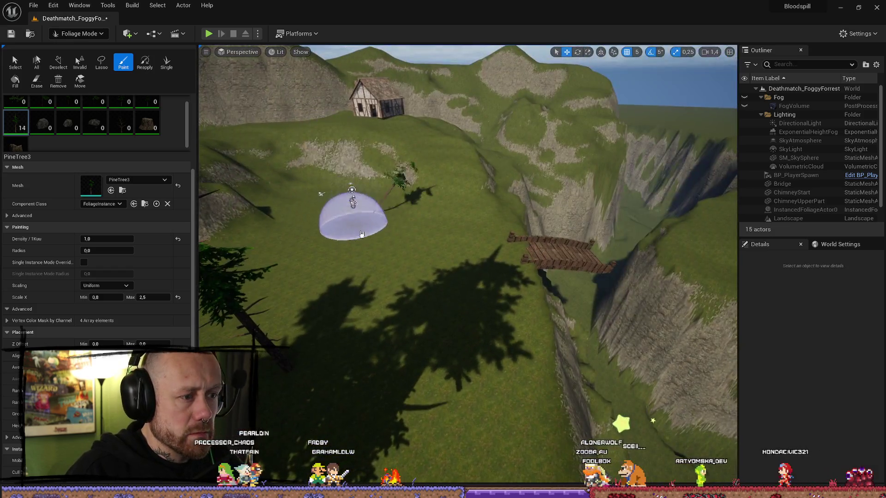
mouse_move(388, 215)
left_mouse_down()
mouse_move(446, 359)
mouse_move(727, 369)
mouse_move(661, 216)
mouse_move(641, 252)
left_mouse_up()
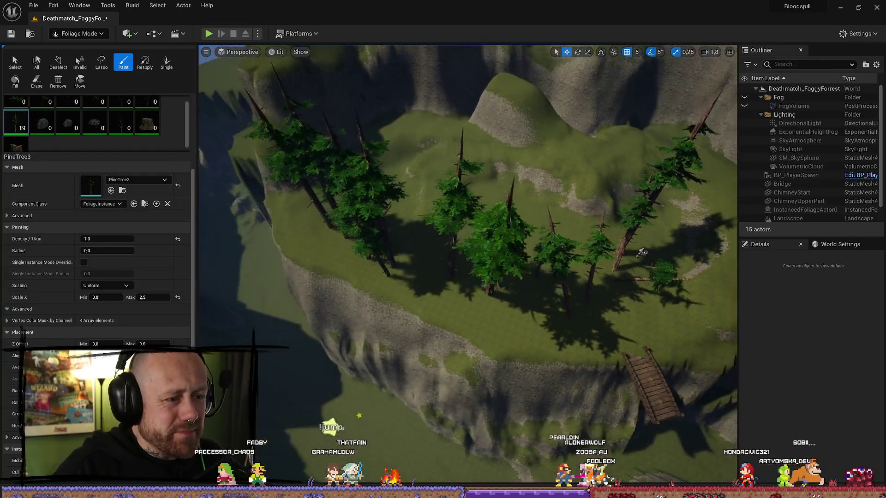
left_click(36, 80)
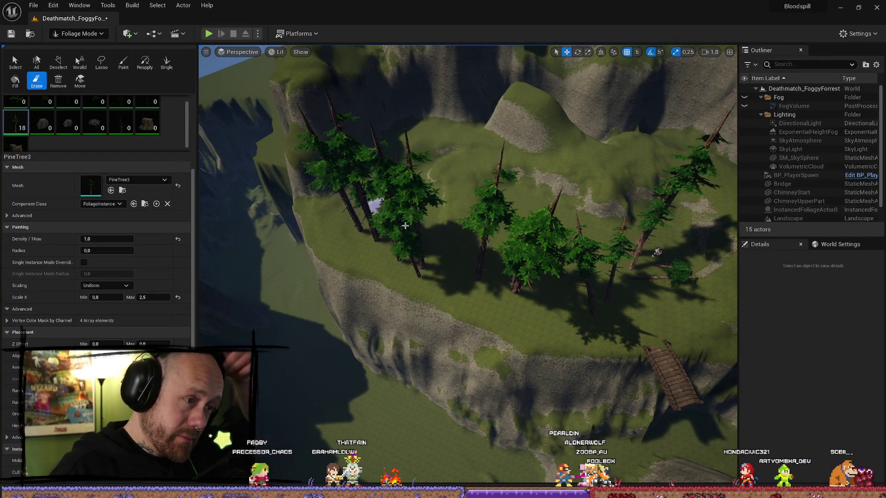
Erase most pines on the plateau and expand the Advanced placement options.
mouse_move(405, 226)
left_mouse_down()
mouse_move(382, 233)
mouse_move(431, 283)
mouse_move(606, 284)
mouse_move(629, 241)
left_mouse_up()
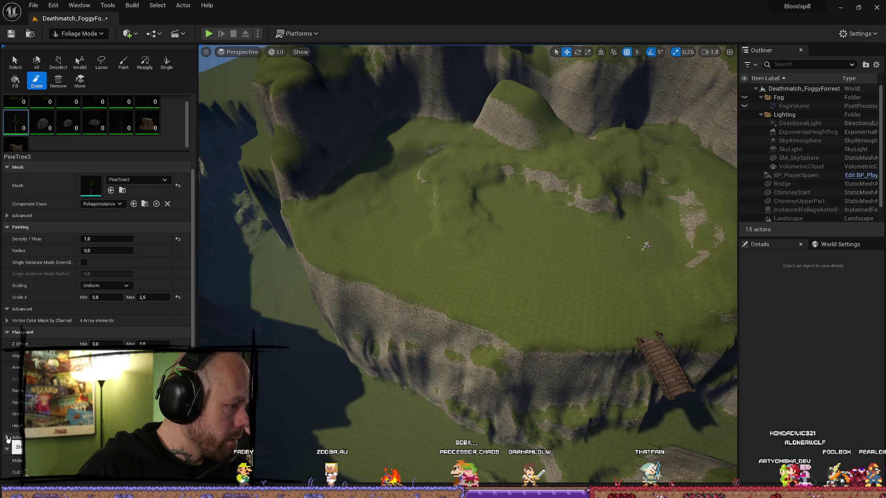
left_click(7, 438)
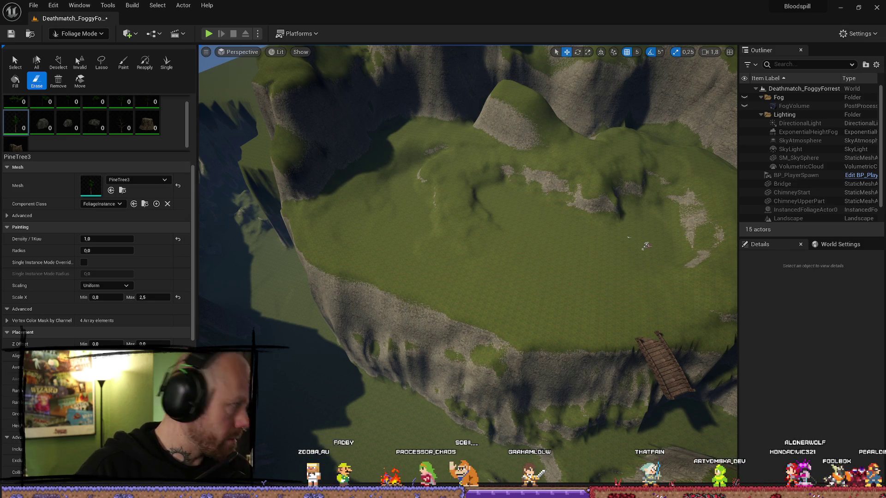
left_click_drag(461, 240, 419, 209)
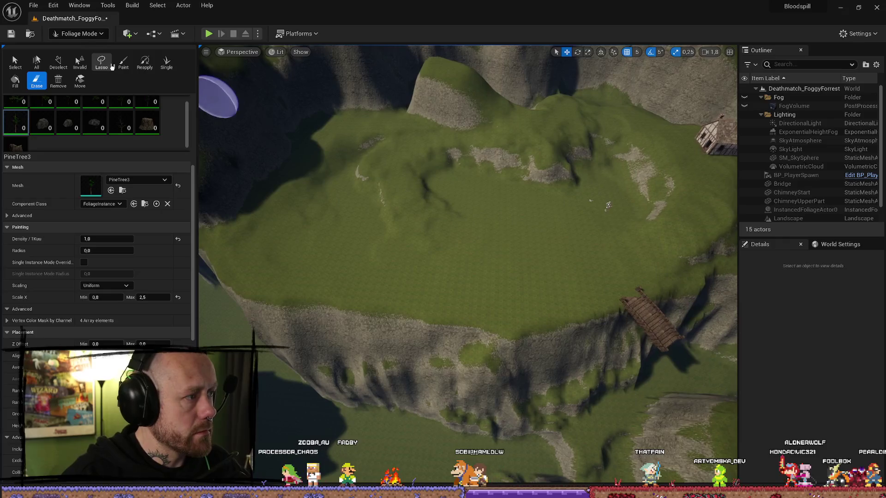
Paint a fresh scatter of PineTree3 pines over the plateau and hills, totalling 23.
left_click(123, 62)
left_click_drag(387, 242, 629, 276)
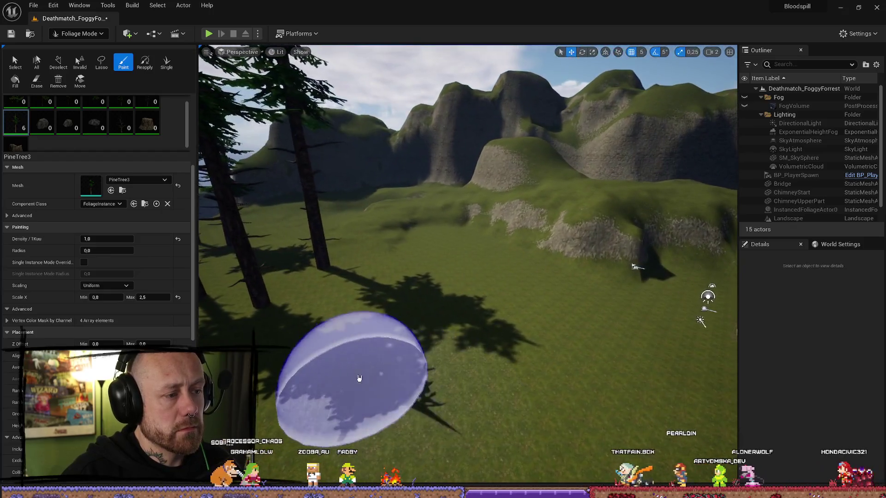
mouse_move(356, 375)
left_mouse_down()
mouse_move(487, 288)
mouse_move(517, 296)
mouse_move(429, 385)
left_mouse_up()
mouse_move(491, 265)
left_mouse_down()
mouse_move(564, 316)
mouse_move(568, 406)
mouse_move(402, 288)
mouse_move(385, 212)
mouse_move(411, 303)
mouse_move(467, 401)
mouse_move(415, 306)
mouse_move(549, 277)
mouse_move(536, 302)
left_mouse_up()
scroll(534, 376, "down", 5)
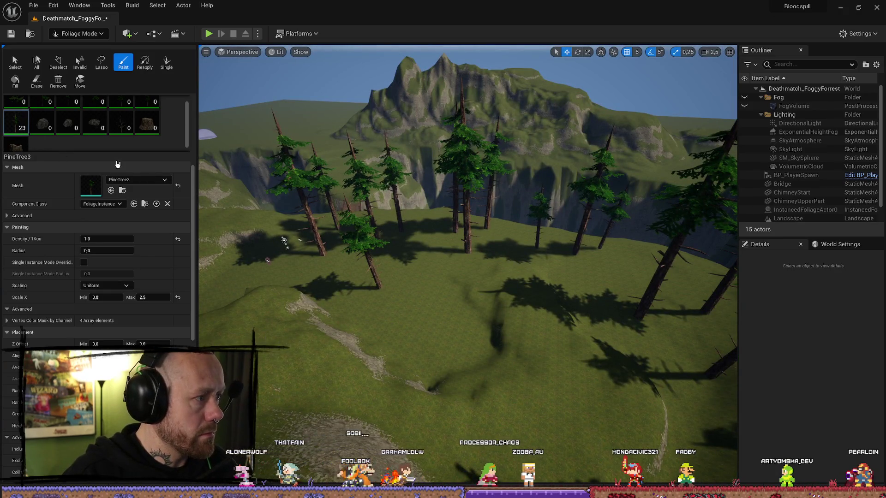
scroll(107, 119, "up", 1)
left_click(106, 117)
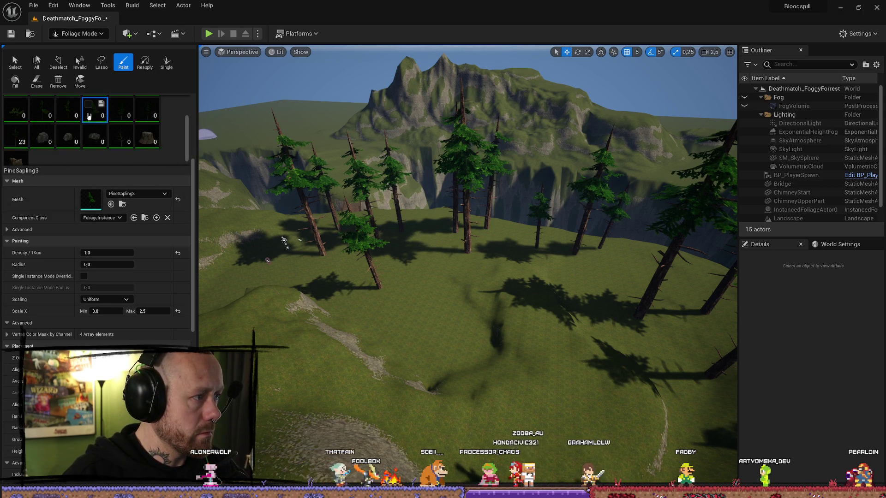
For PineTree1 and PineTree2, disable Align to Normal and set Random Pitch Angle to 5.0.
left_click(123, 116)
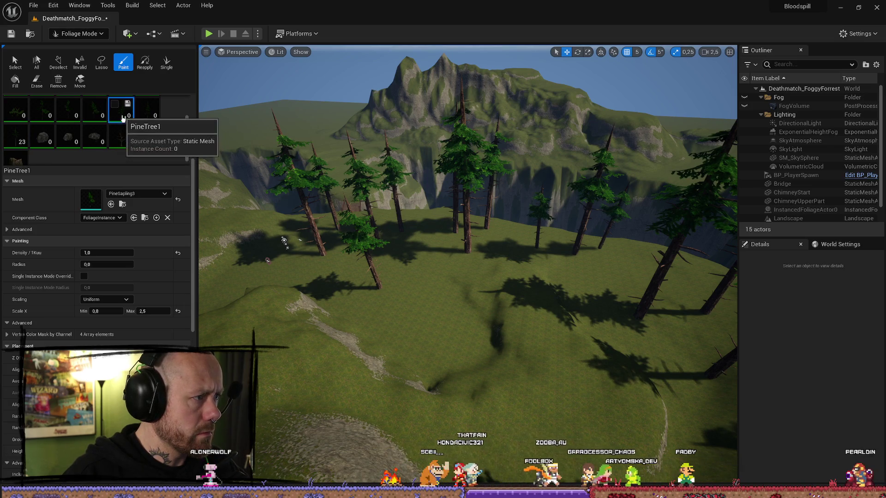
left_click(151, 114, "ctrl")
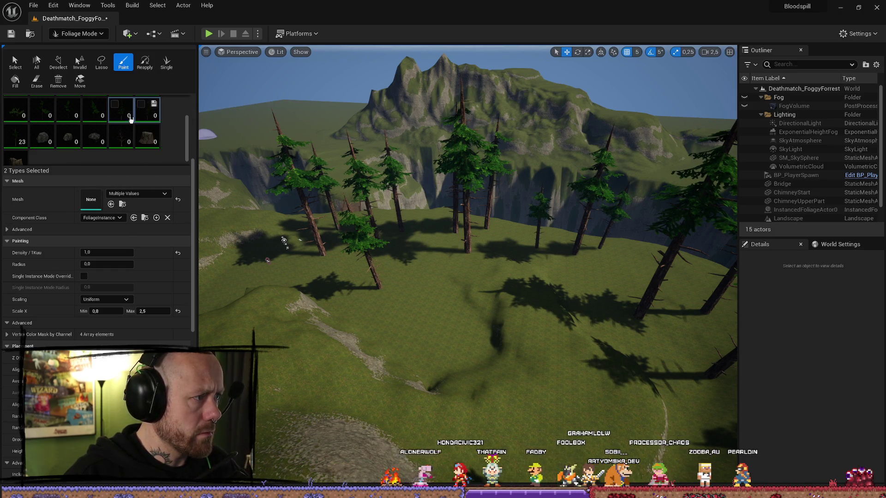
scroll(126, 331, "down", 3)
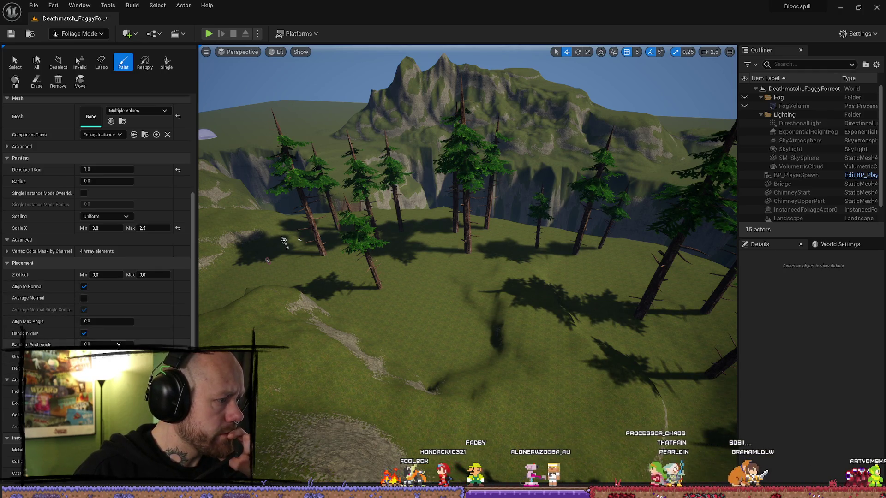
left_click(84, 287)
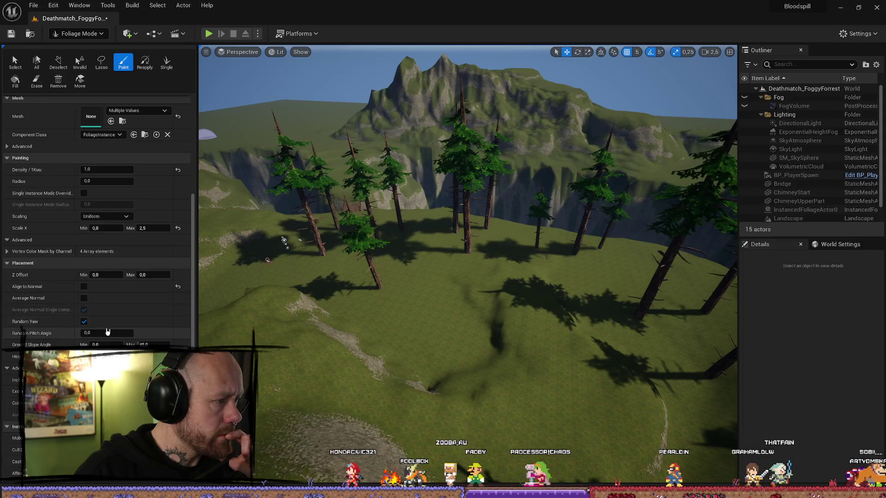
left_click(107, 332)
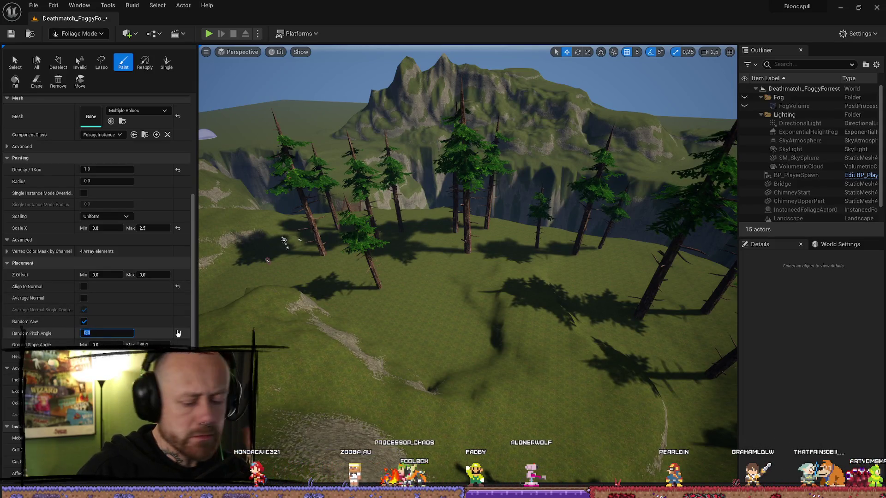
type("5")
key("Return")
Save the Deathmatch_FoggyForrest map.
left_click(12, 35)
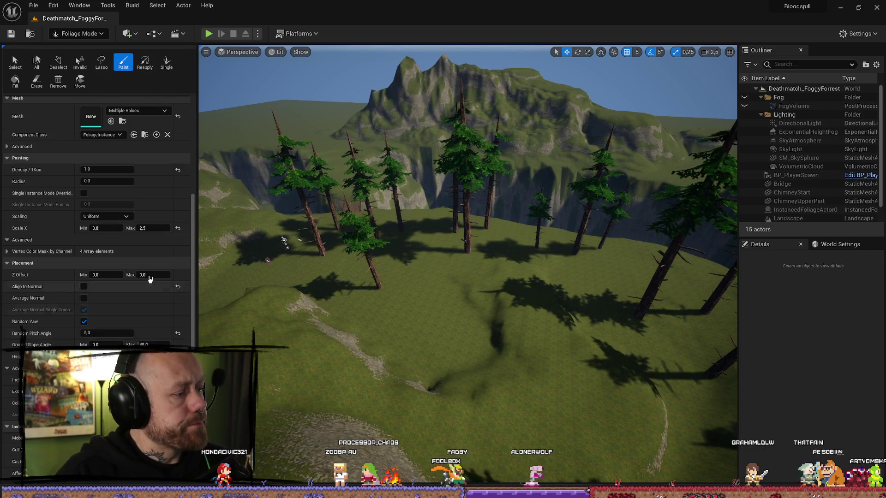
scroll(151, 279, "up", 5)
scroll(147, 195, "down", 4)
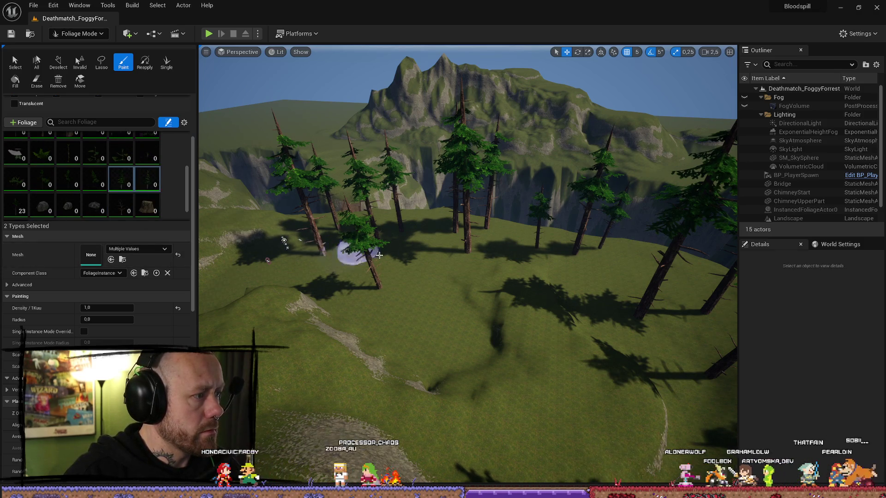
scroll(165, 253, "up", 3)
scroll(165, 253, "up", 1)
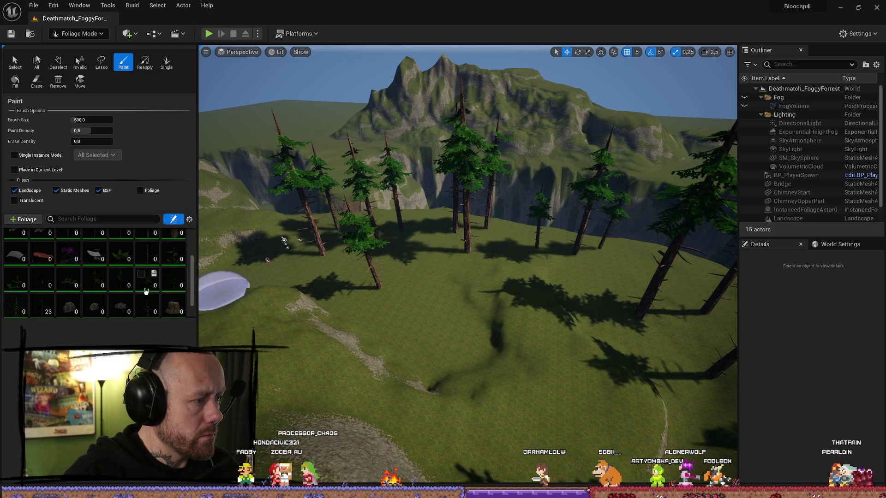
left_click(17, 312)
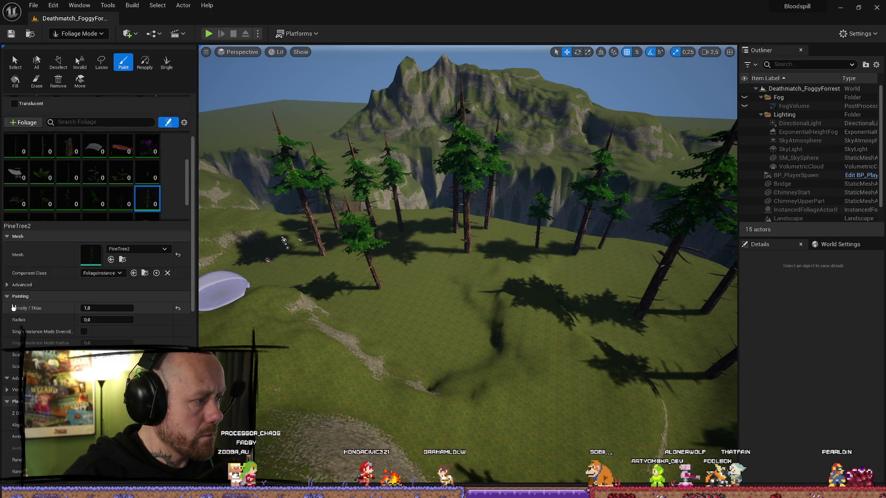
Paint PineTree2 trees on the hillside, near the house and by the rock face.
scroll(18, 312, "down", 3)
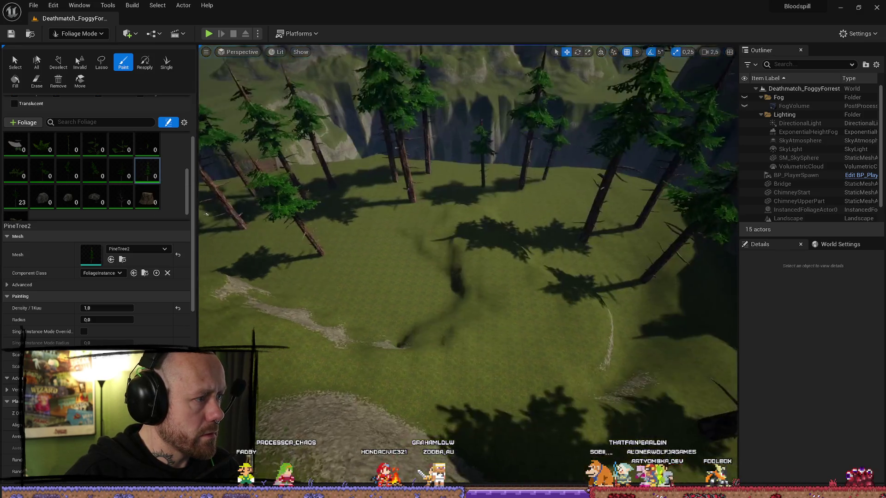
left_click(366, 287)
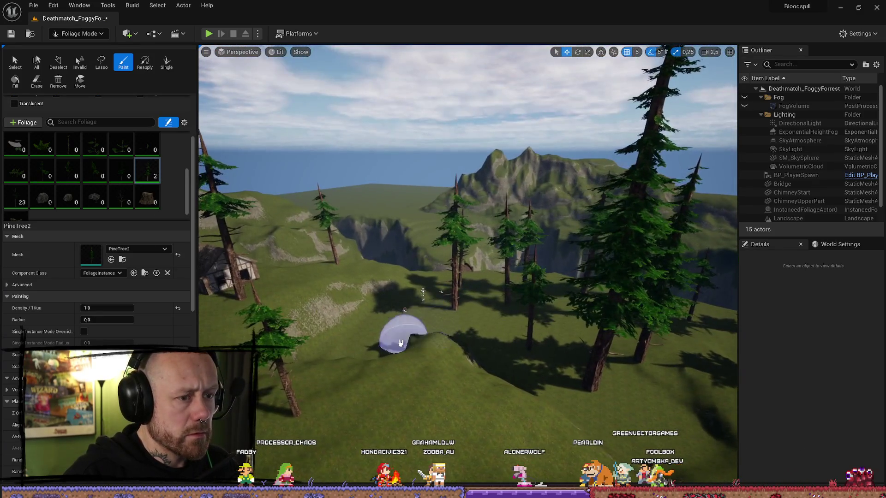
left_click(366, 340)
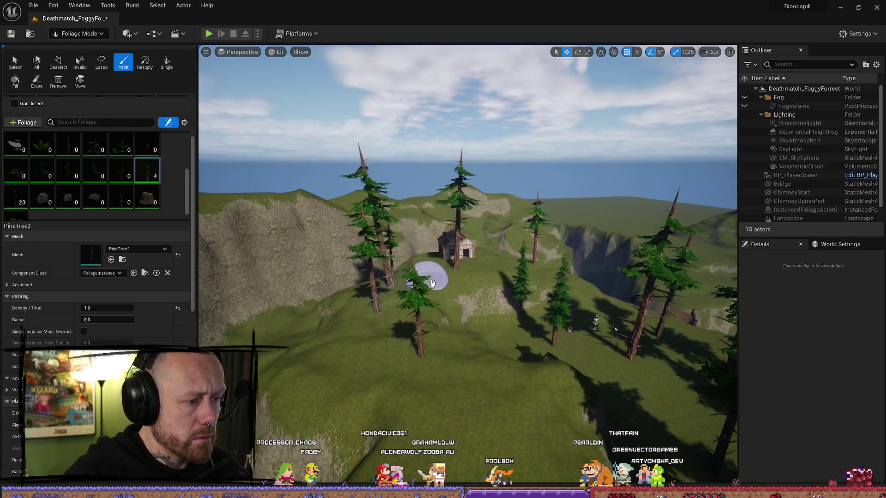
left_click(390, 333)
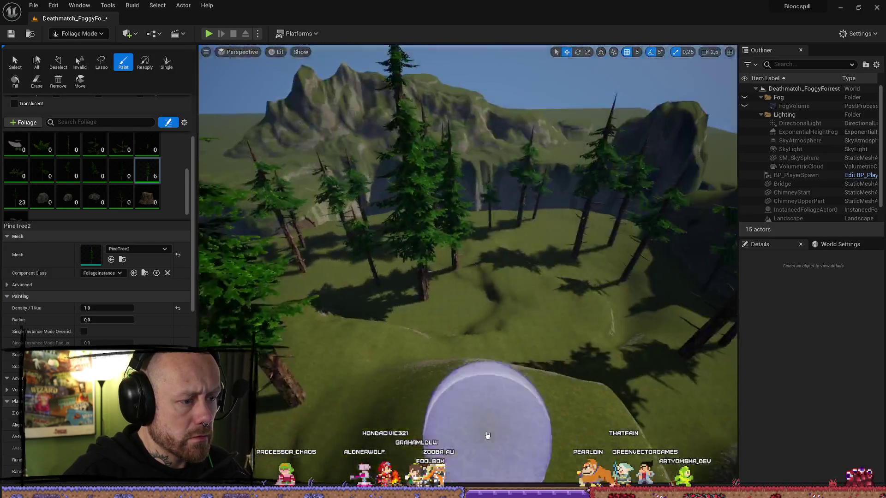
left_click(484, 434)
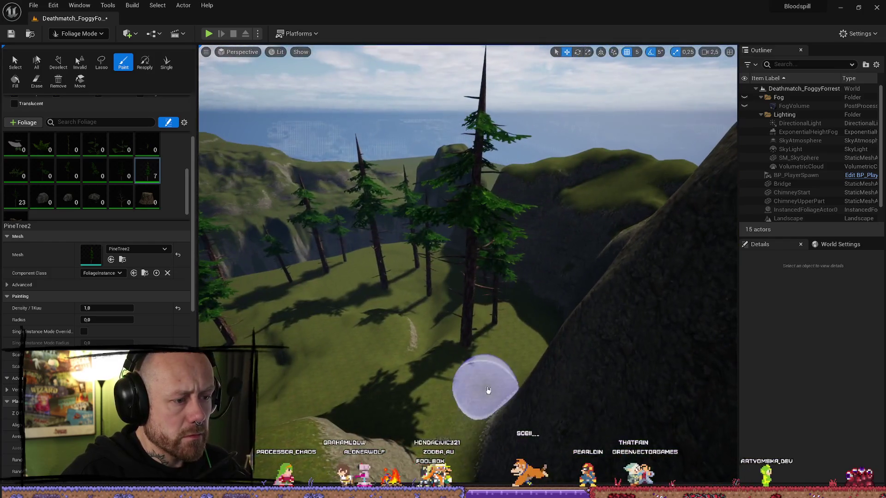
left_click(488, 390)
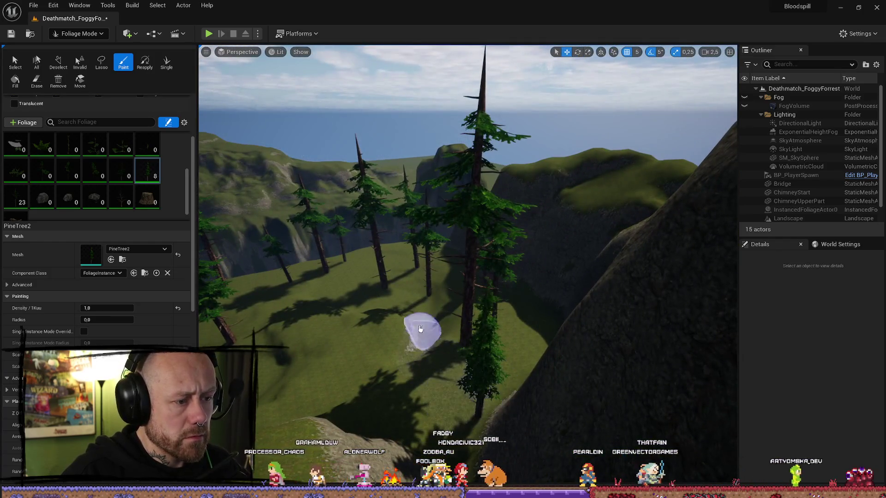
mouse_move(366, 306)
left_mouse_down()
mouse_move(438, 350)
mouse_move(500, 369)
mouse_move(443, 318)
left_mouse_up()
left_click_drag(375, 211, 351, 217)
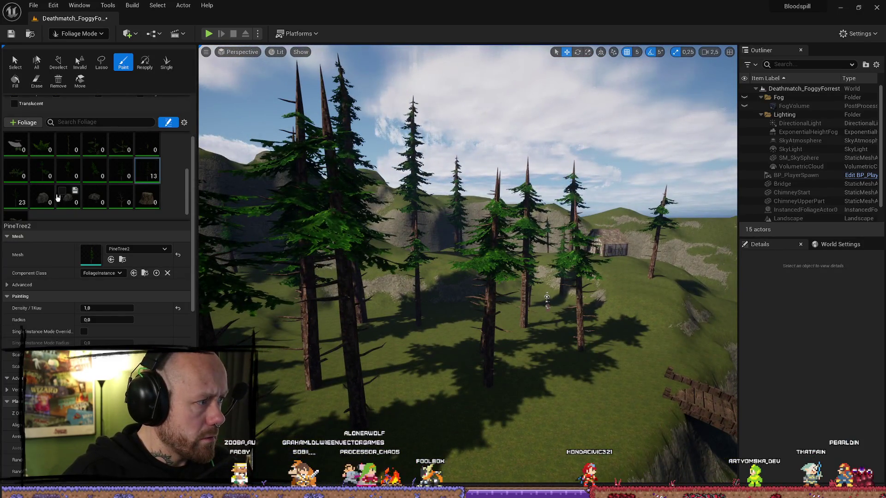
Paint PineTree1 trees onto the hills, giving both pine types 13 instances.
left_click(116, 167)
left_click(558, 242)
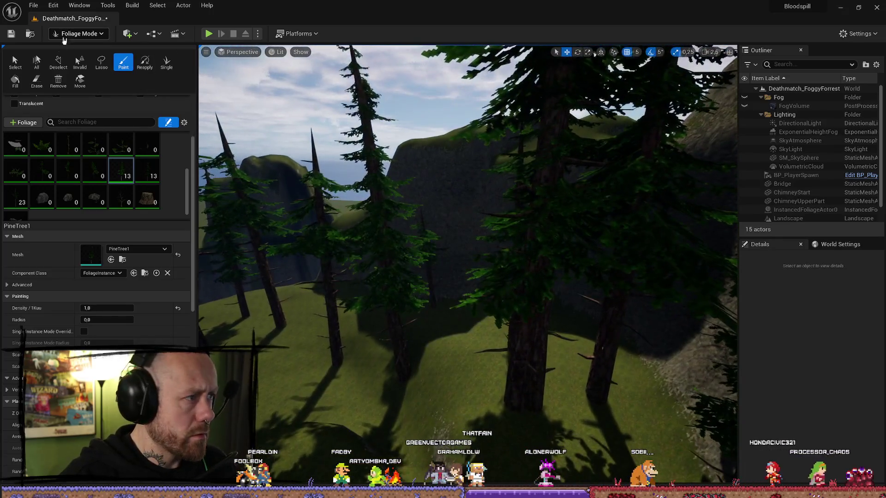
left_click(16, 62)
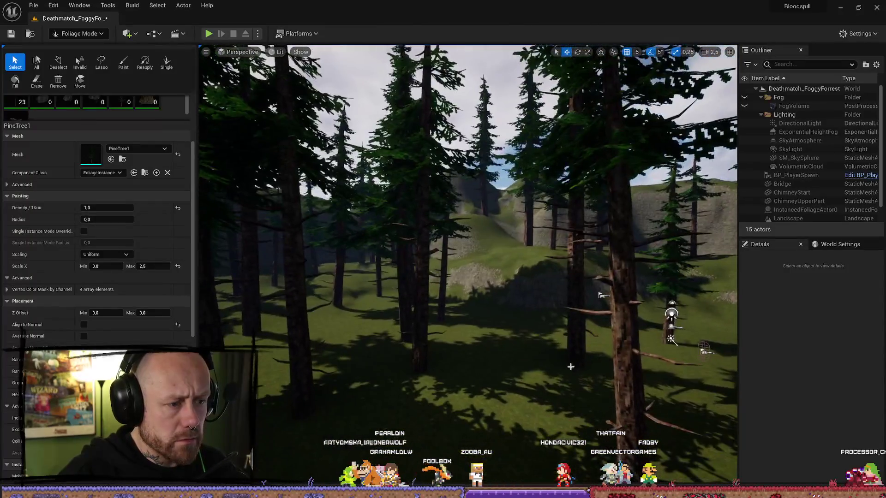
Unhide the Fog folder and start a fullscreen Play-in-Editor session.
left_click(745, 96)
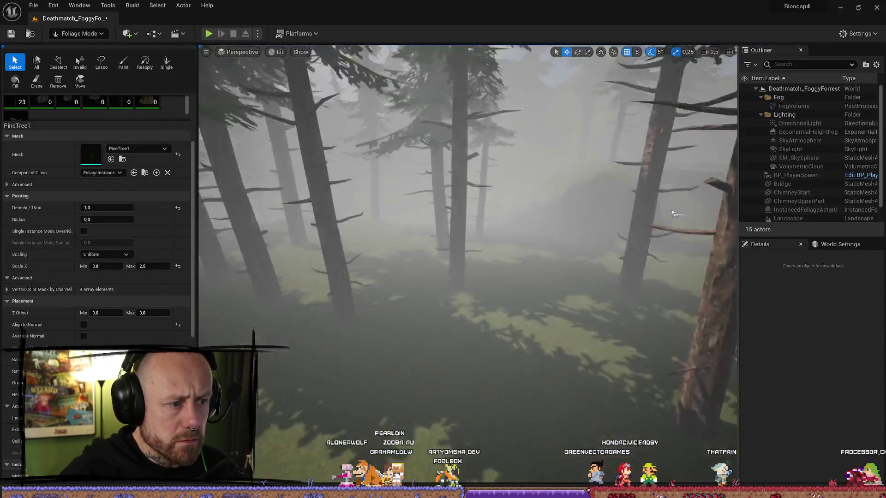
key("alt+p")
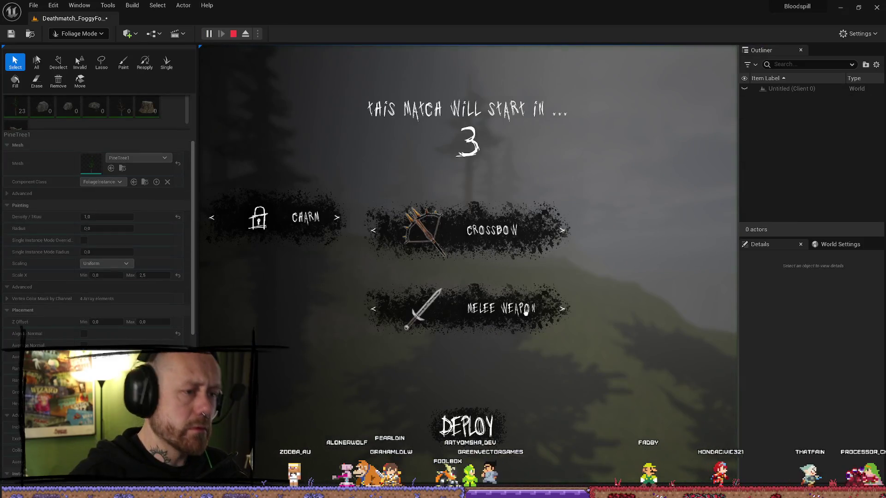
key("F11")
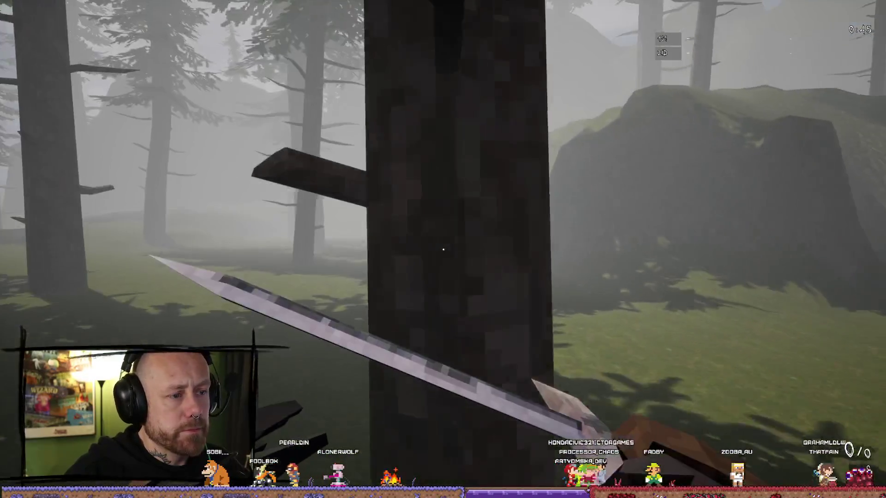
Walk through the forest, swing the sword, fire the crossbow, then end the session.
key("w")
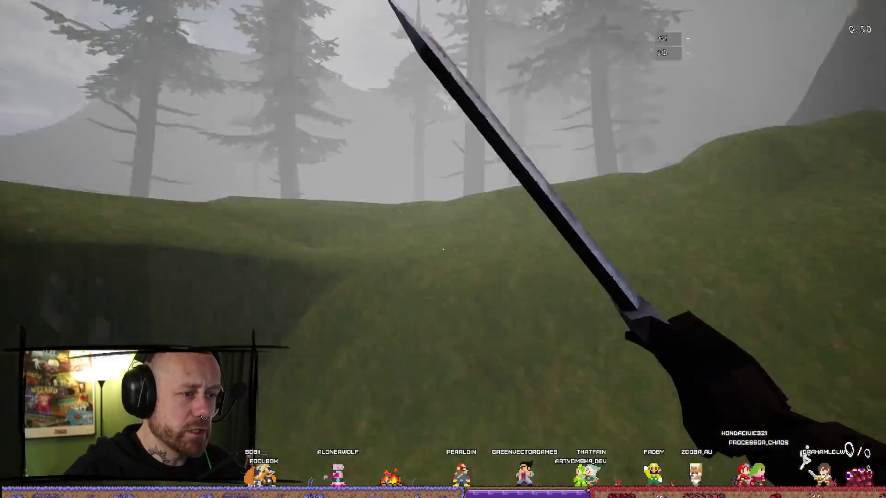
left_click(443, 249)
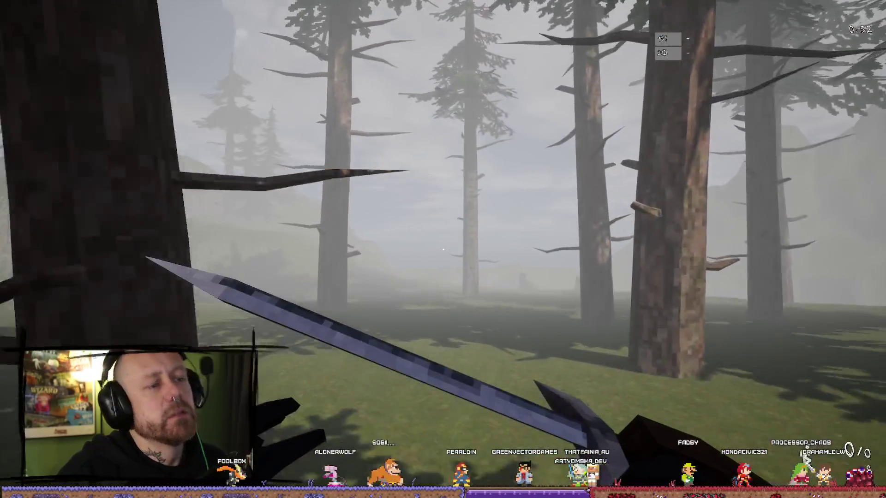
left_click(443, 250)
left_click(443, 249)
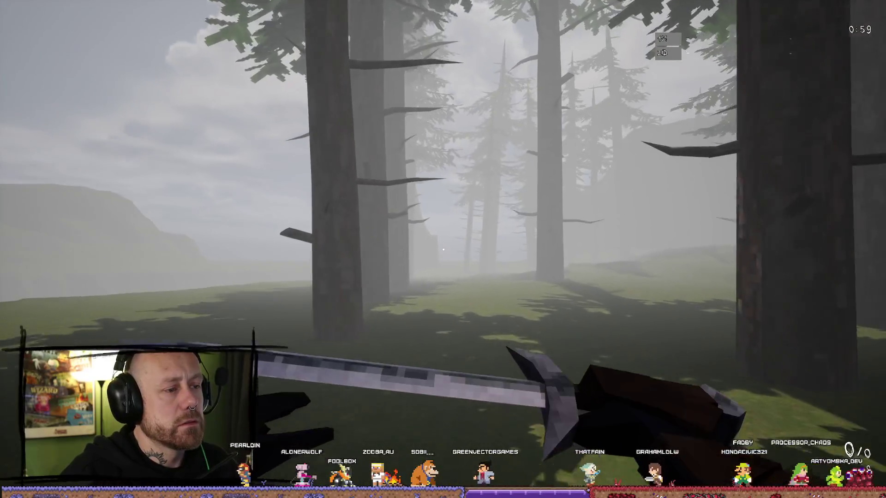
key("2")
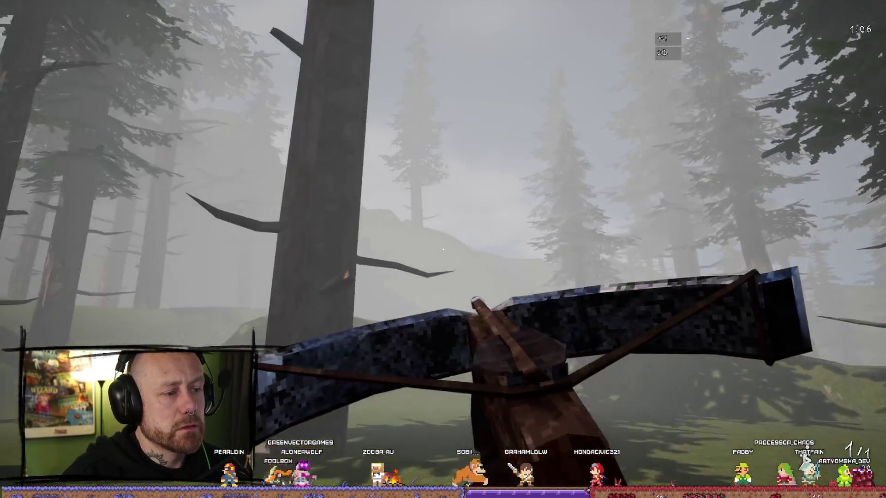
left_click(443, 249)
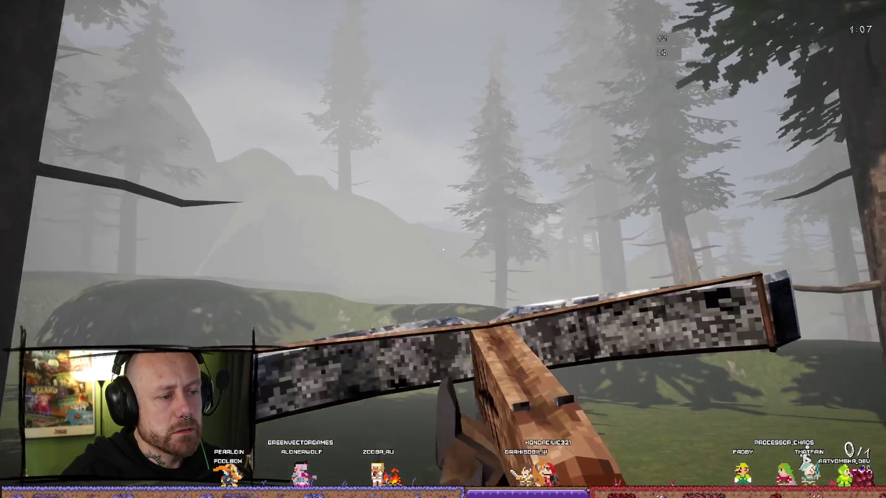
key("Escape")
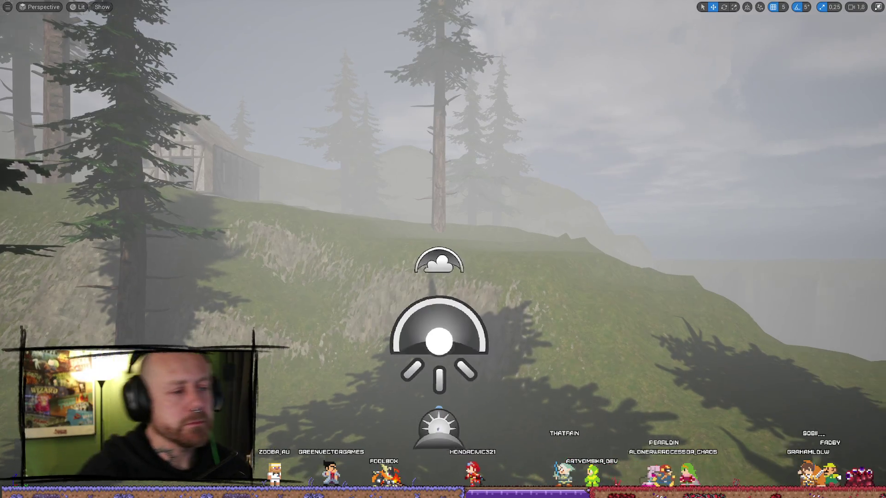
Fly the editor camera forward and up over the foggy forest.
scroll(763, 265, "down", 2)
key("w")
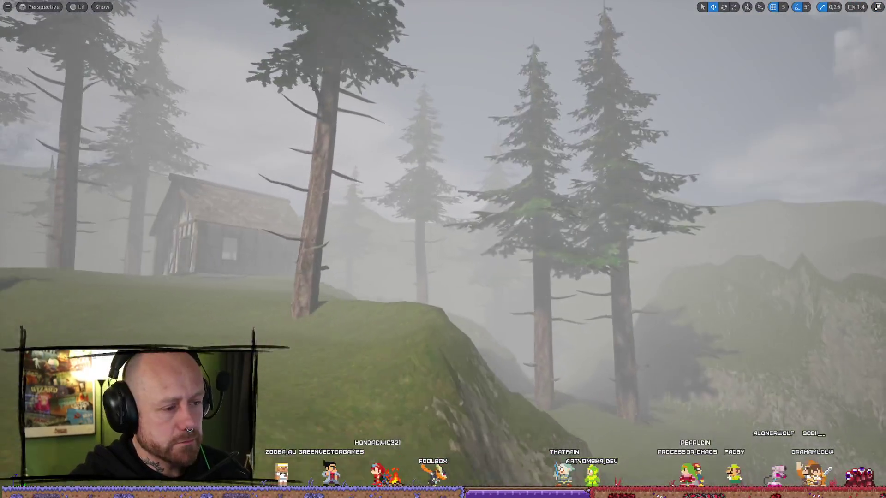
key("s")
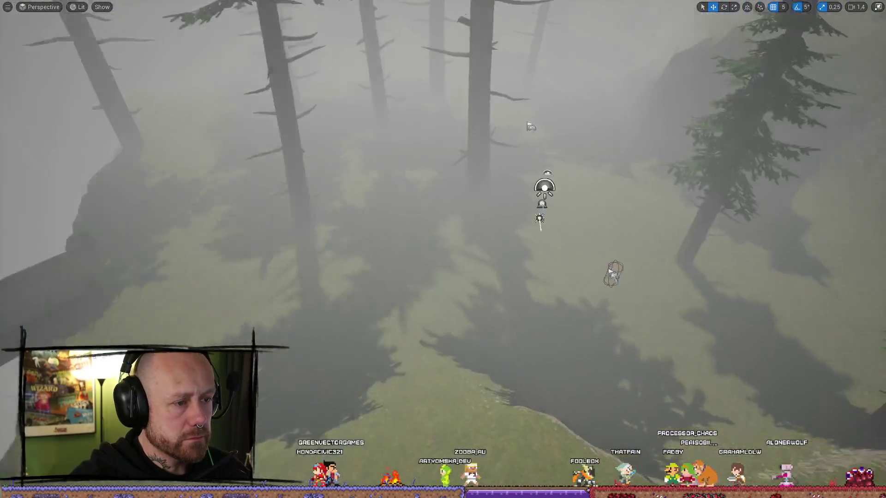
Restore the full editor layout, hide the Fog folder, and scroll the foliage palette to PineTree1.
key("F11")
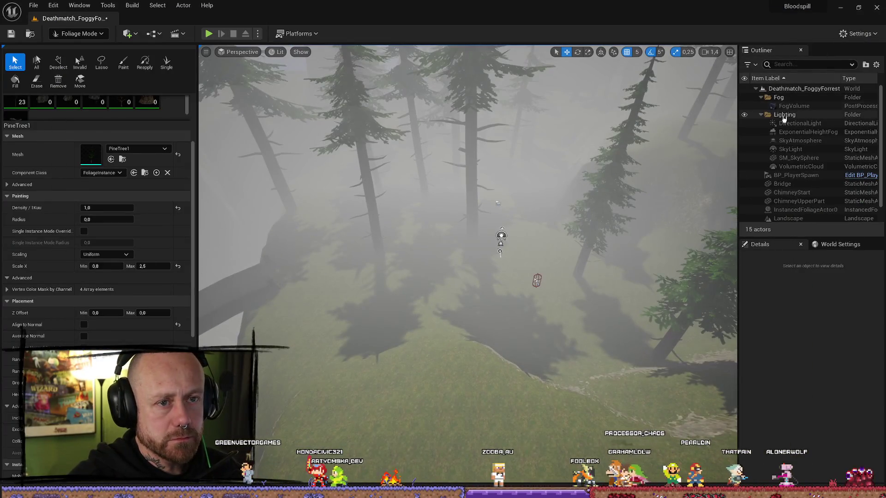
left_click(748, 98)
left_click(746, 98)
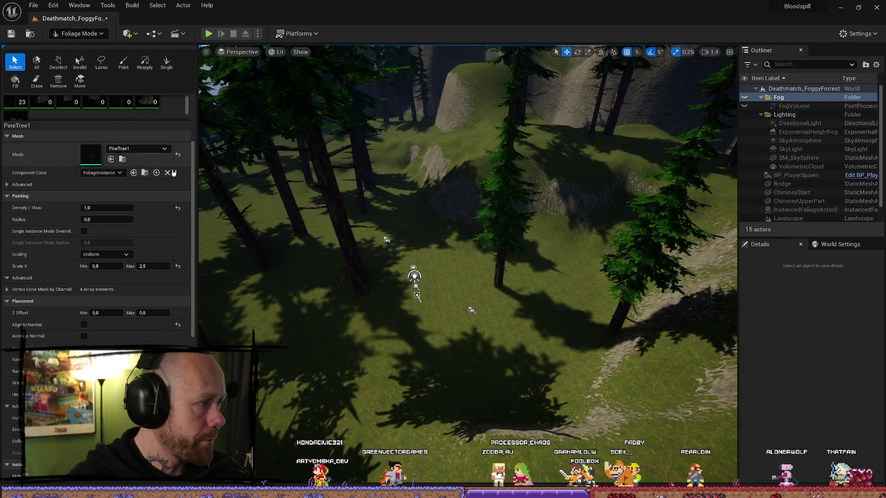
scroll(261, 168, "up", 2)
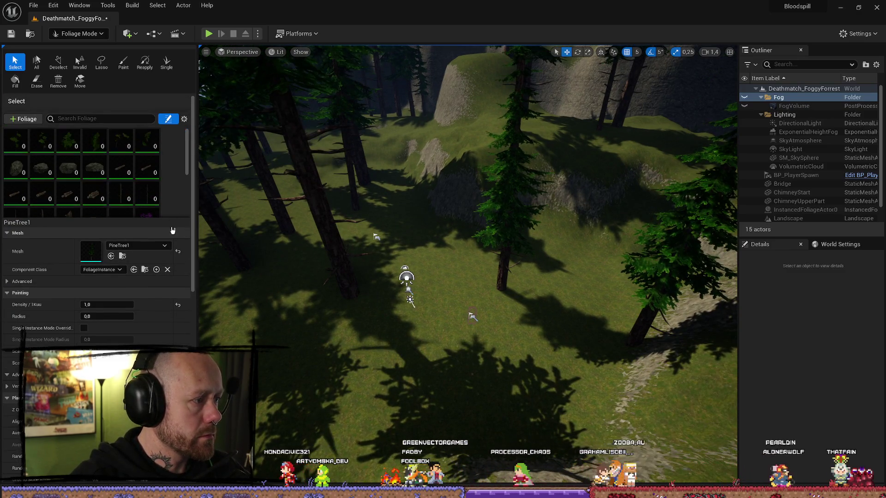
scroll(176, 197, "down", 1)
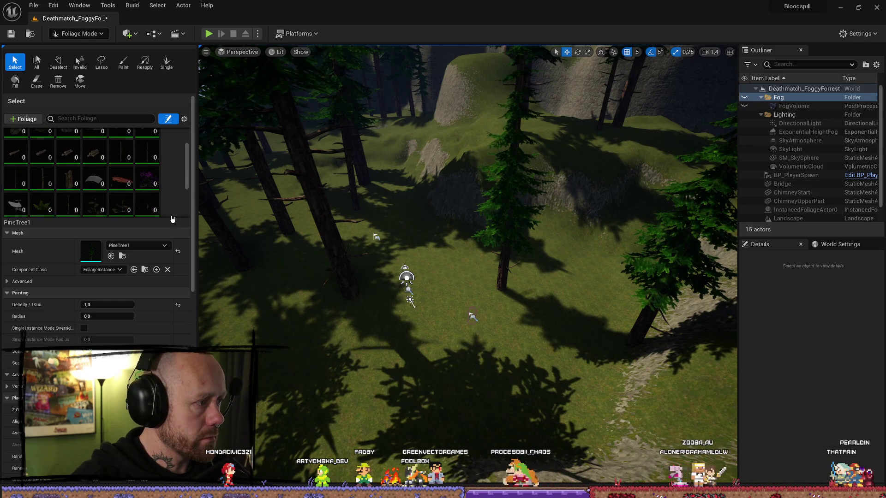
scroll(143, 199, "down", 2)
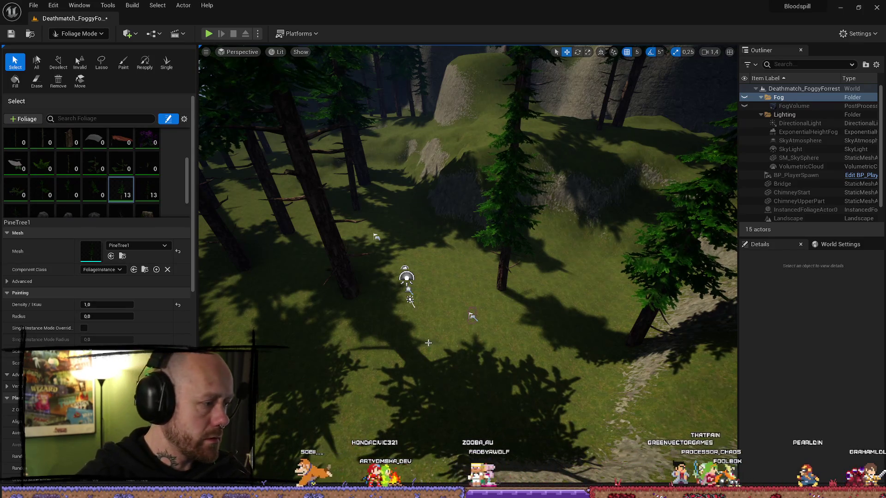
Paint extra PineTree1 trees onto the forest floor near the house, bringing its count to 20.
left_click(123, 61)
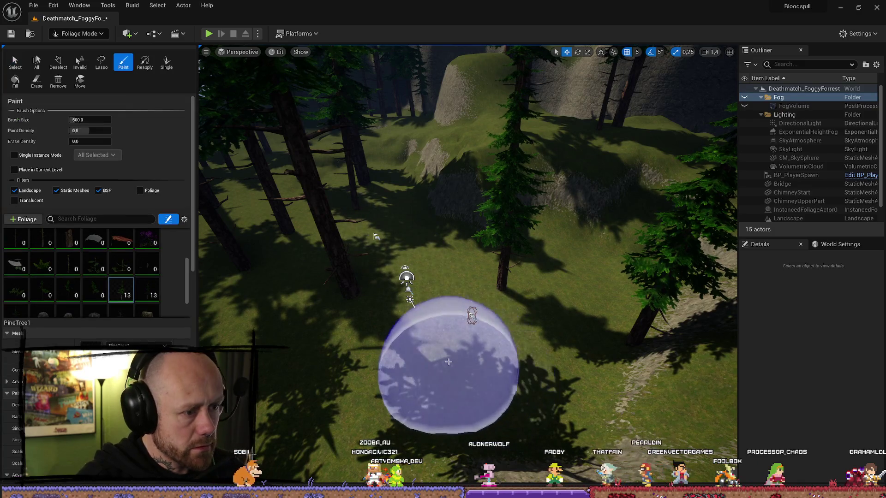
left_click(465, 326)
left_click_drag(571, 344, 572, 207)
key("w")
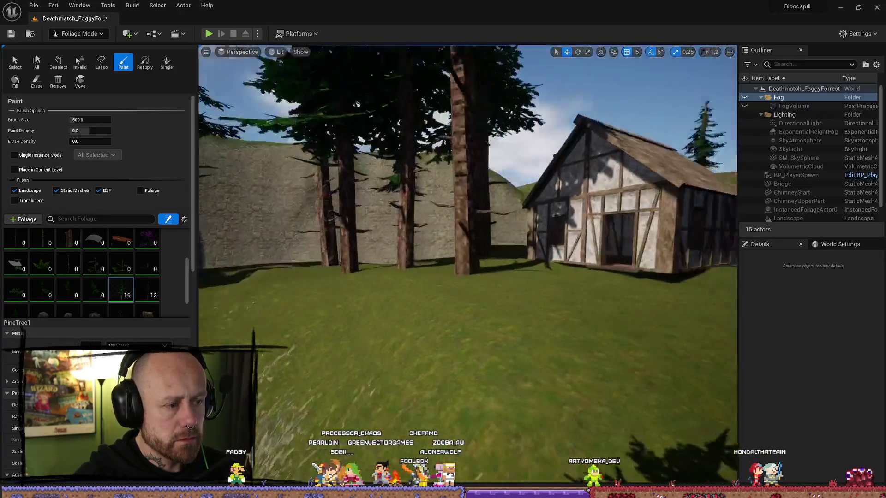
key("w")
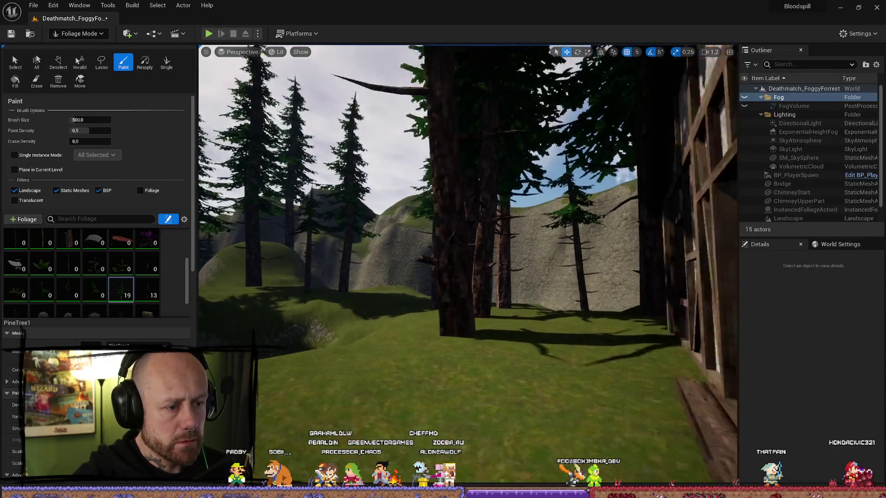
key("w")
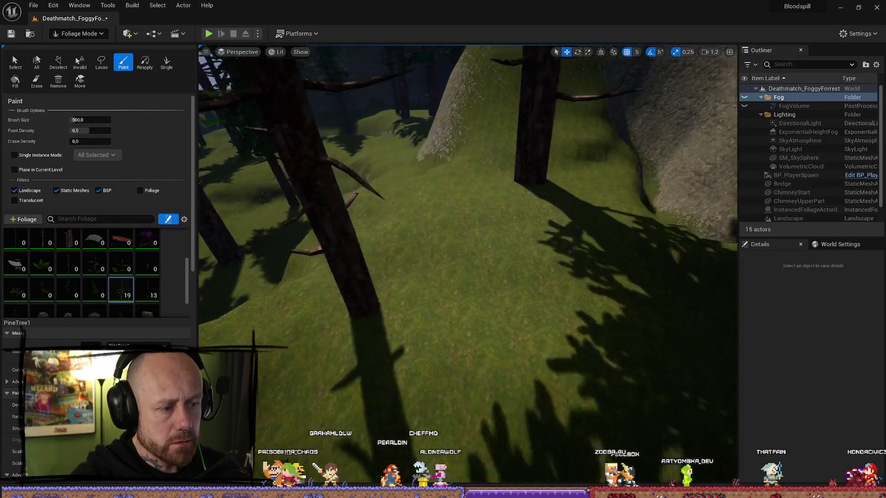
key("w")
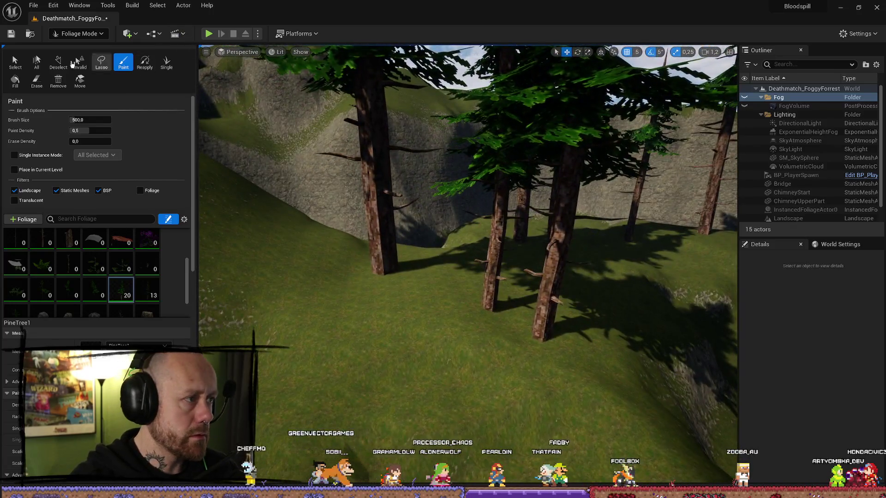
left_click(15, 63)
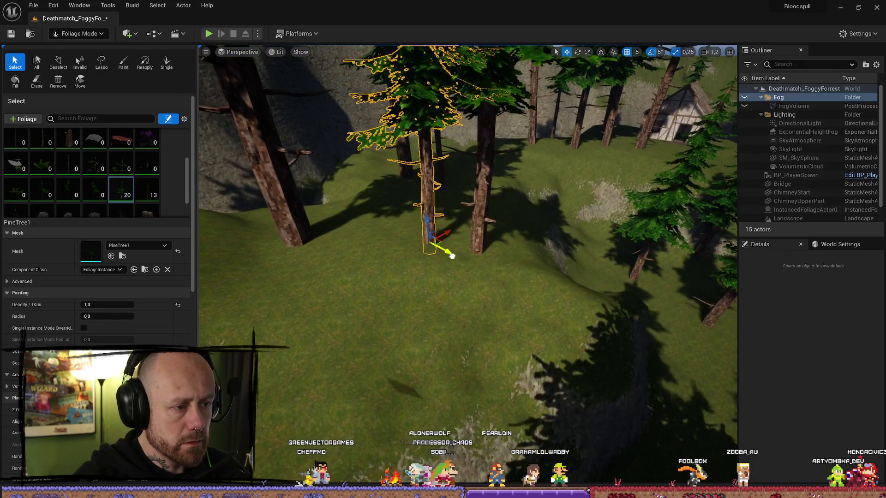
Move a painted pine tree up and to the right, focus on it, and start a test play.
mouse_move(554, 306)
left_mouse_down()
mouse_move(602, 270)
mouse_move(580, 260)
mouse_move(535, 271)
left_mouse_up()
key("f")
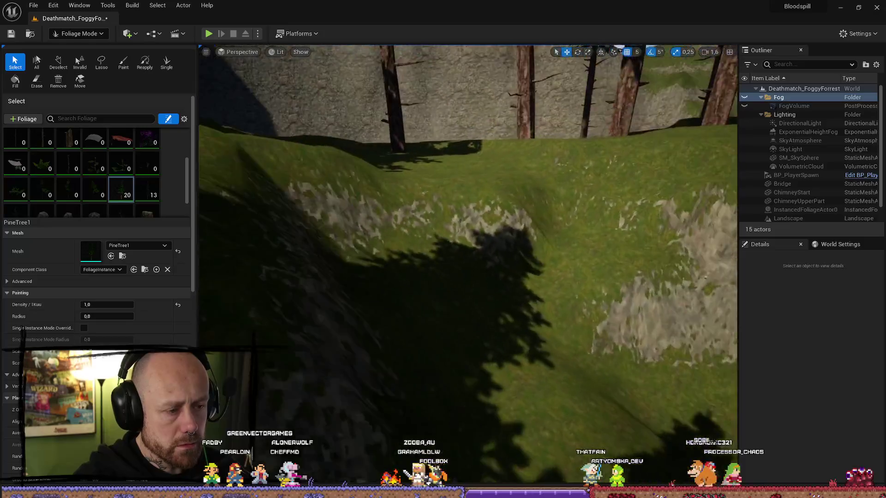
left_click(211, 35)
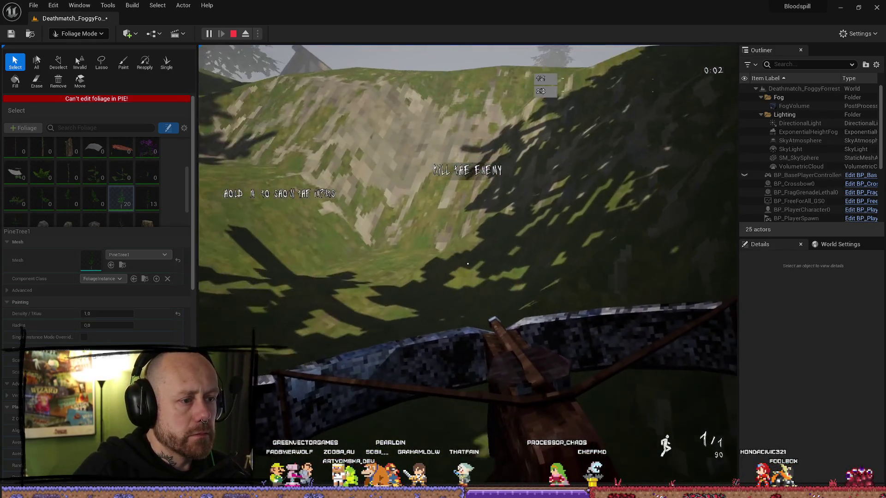
Stop the running playtest and switch the editor to Selection Mode.
key("Escape")
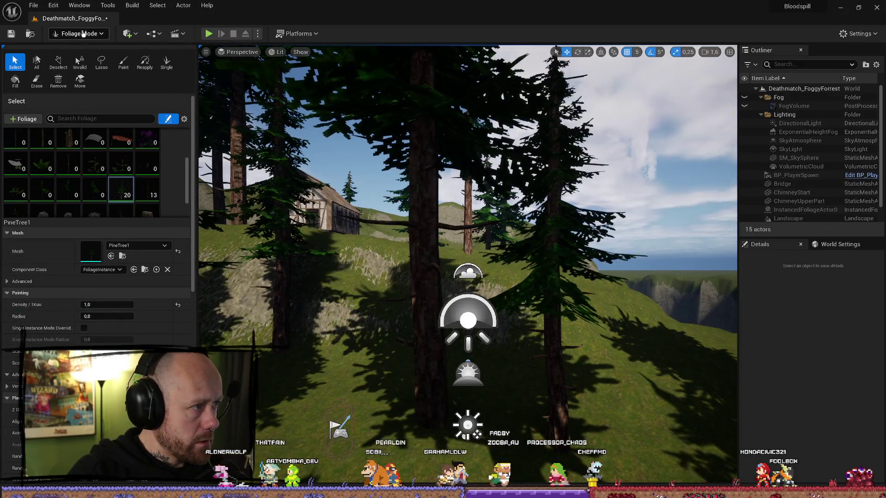
left_click(90, 35)
left_click(73, 47)
Run another test play from the Play options menu, then stop it.
left_click(263, 34)
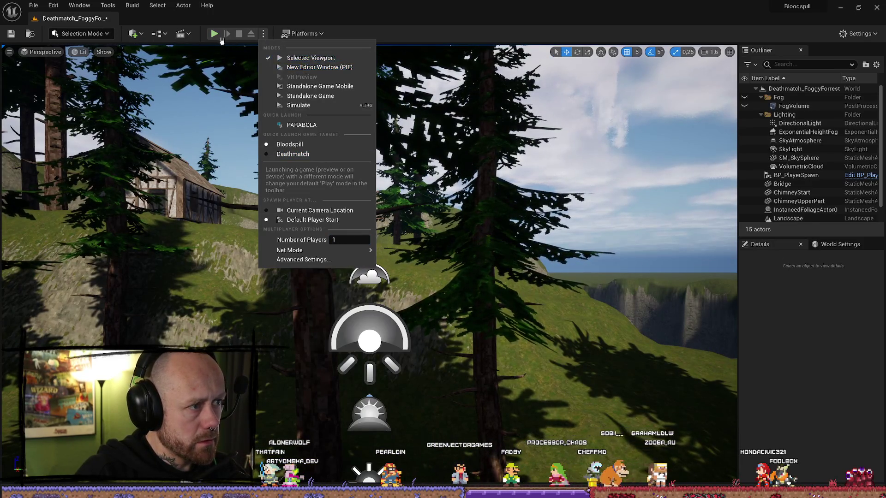
left_click(296, 57)
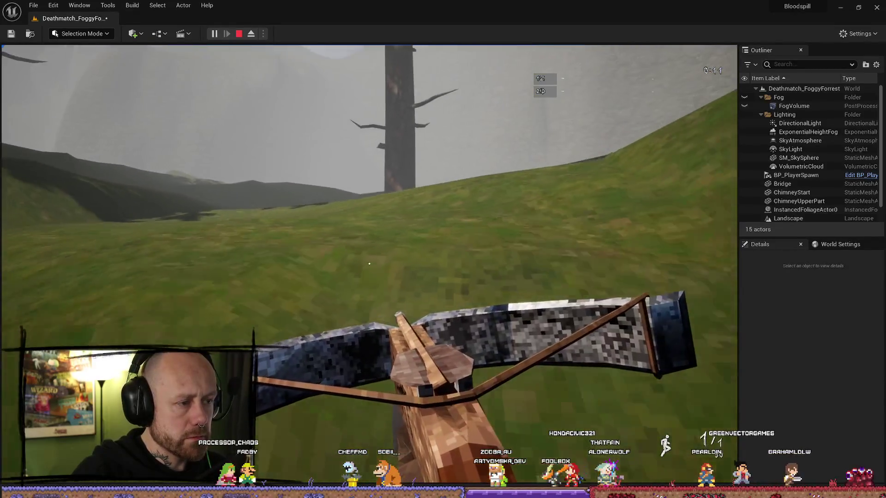
key("Escape")
scroll(369, 265, "down", 10)
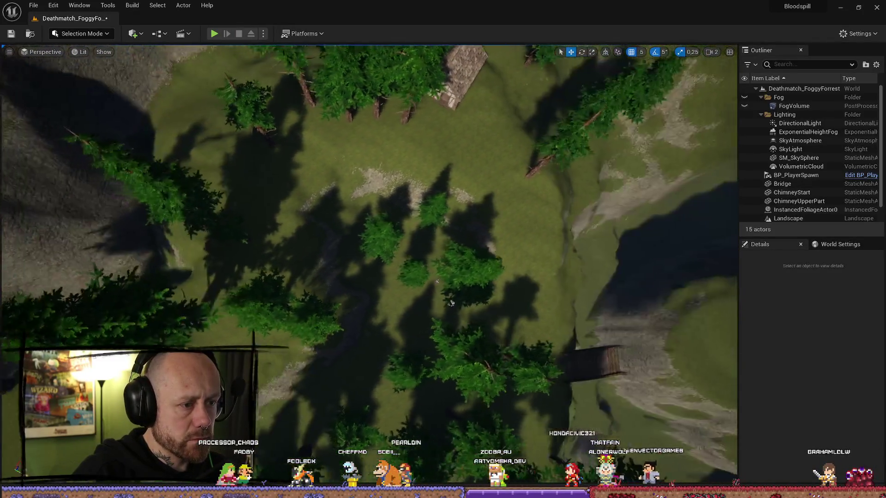
In Landscape Mode, set the Smooth sculpt tool to strength 0,3 and brush size about 394.
scroll(437, 281, "up", 10)
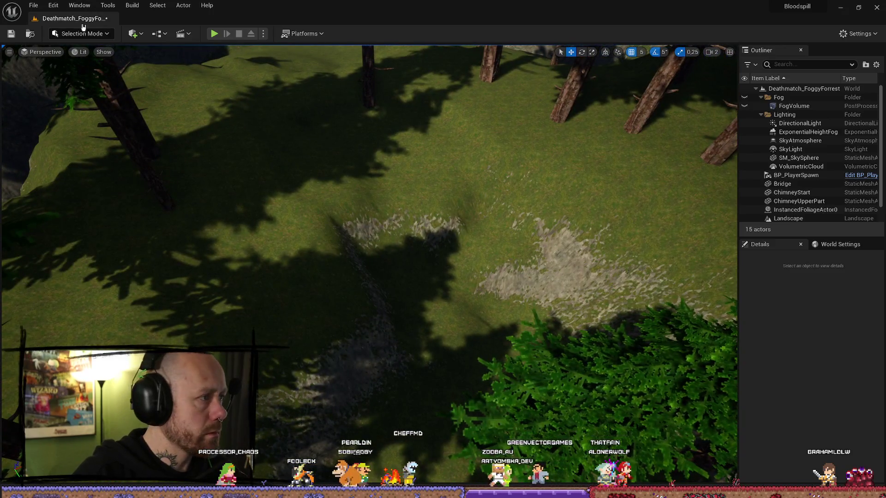
left_click(83, 33)
left_click(67, 57)
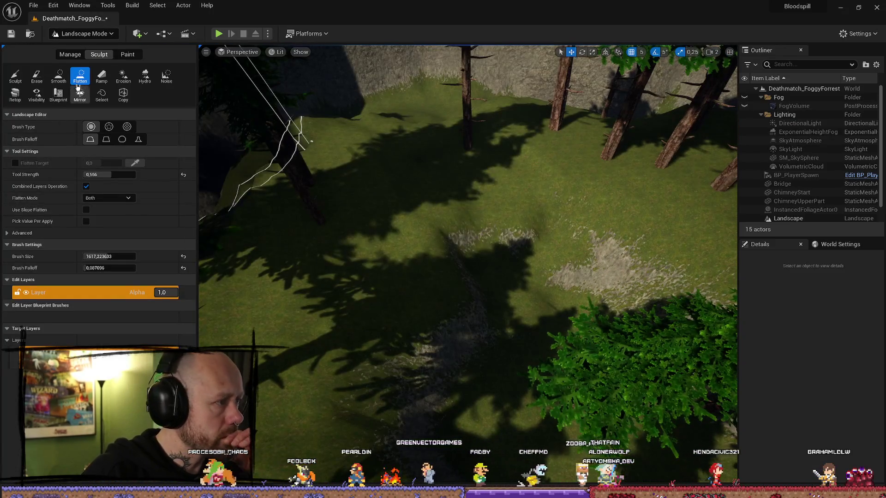
left_click(59, 76)
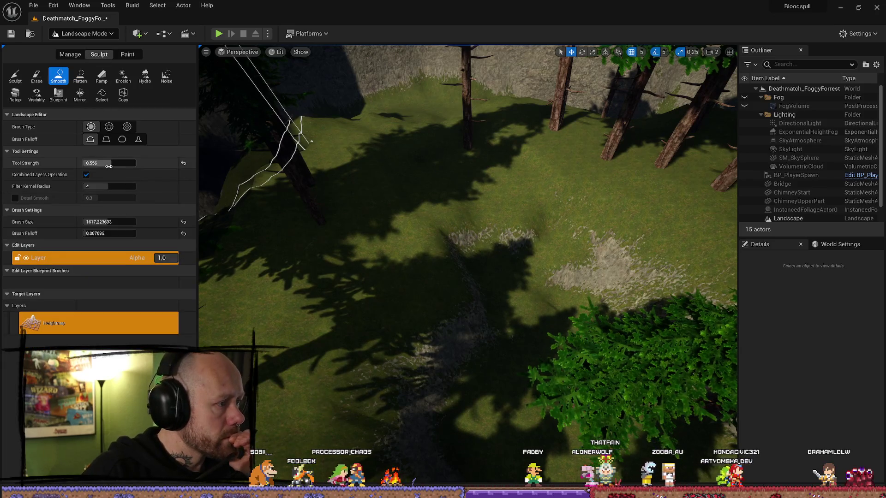
mouse_move(108, 166)
left_mouse_down()
mouse_move(97, 166)
mouse_move(105, 163)
left_mouse_up()
left_click(109, 163)
left_click_drag(109, 222, 95, 222)
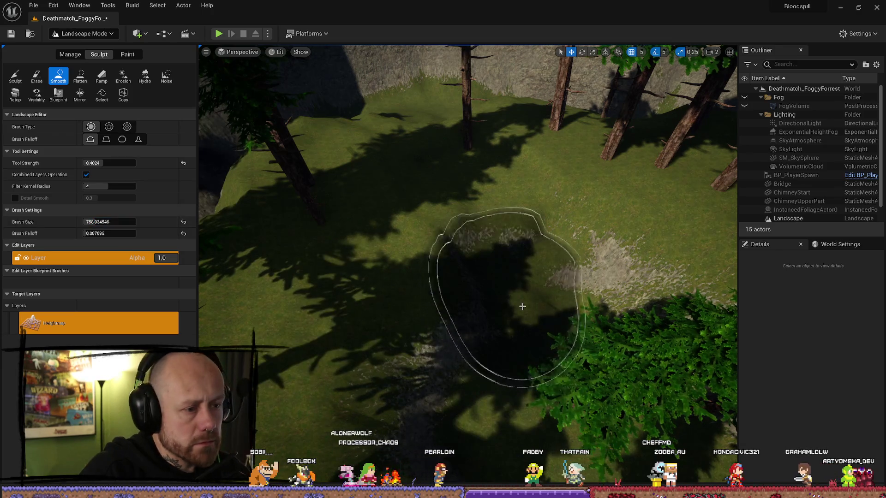
scroll(523, 307, "down", 1)
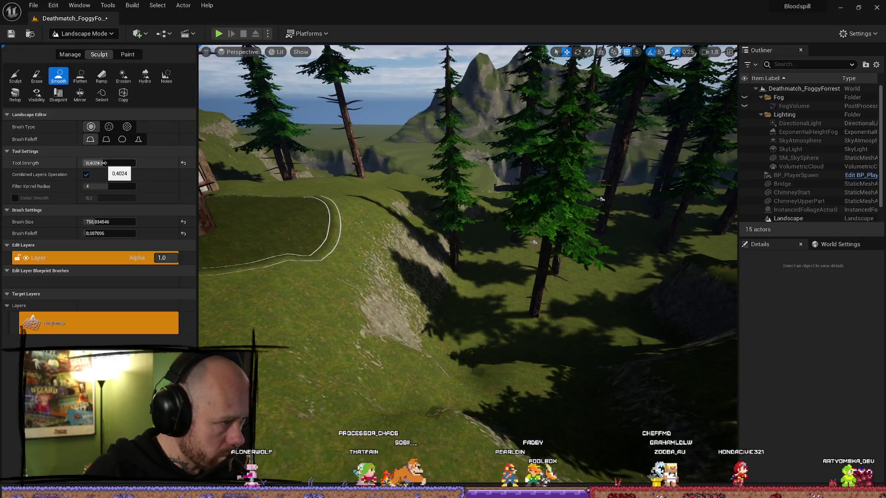
mouse_move(110, 163)
left_mouse_down()
mouse_move(102, 163)
mouse_move(116, 164)
left_mouse_up()
scroll(444, 247, "up", 3)
left_click(116, 164)
type("0.3")
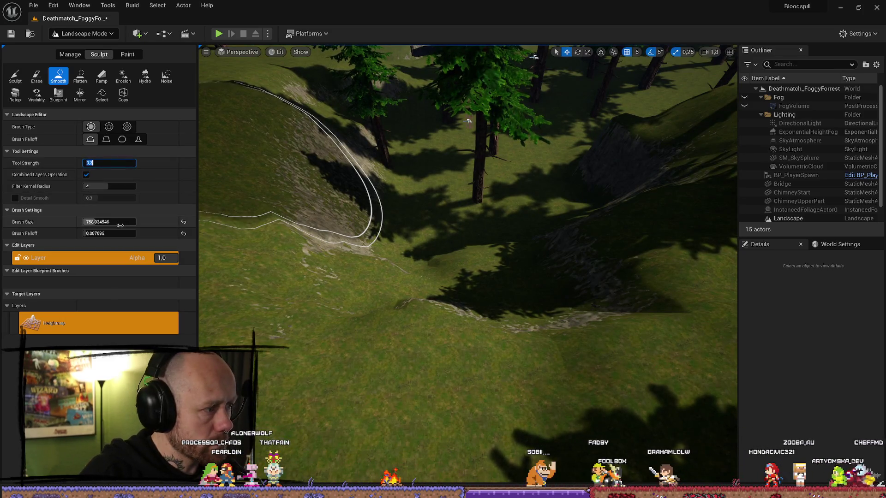
left_click_drag(109, 222, 98, 222)
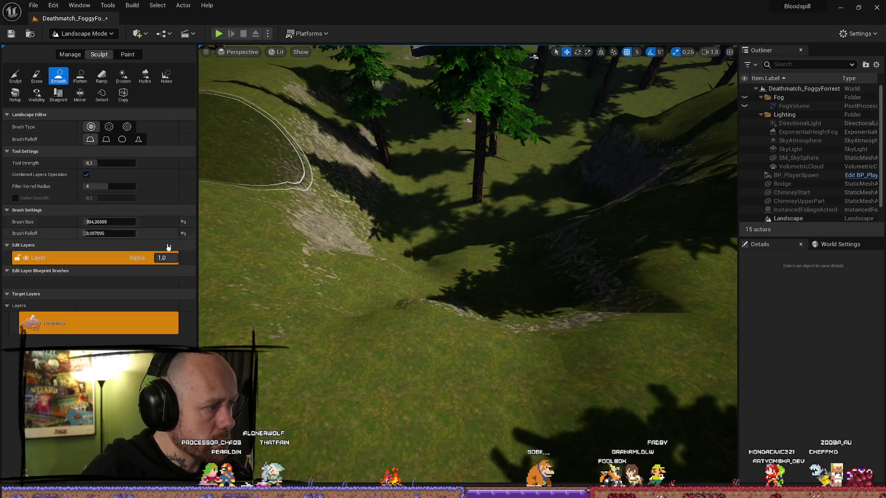
Smooth the hollow in the hillside below the cliff and house.
mouse_move(438, 287)
left_mouse_down()
mouse_move(485, 292)
mouse_move(456, 321)
mouse_move(452, 277)
mouse_move(420, 264)
left_mouse_up()
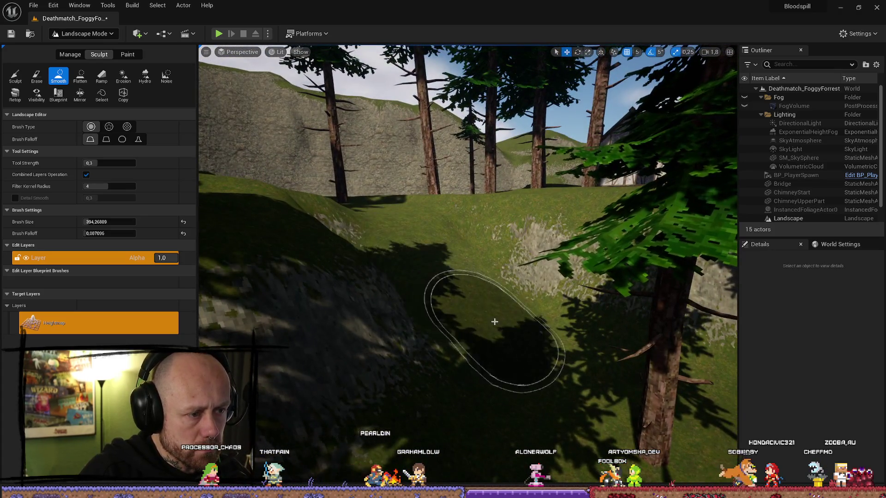
mouse_move(491, 326)
left_mouse_down()
mouse_move(406, 295)
mouse_move(323, 296)
mouse_move(375, 220)
mouse_move(421, 251)
mouse_move(411, 259)
mouse_move(392, 249)
mouse_move(422, 284)
mouse_move(376, 431)
mouse_move(415, 323)
mouse_move(455, 277)
mouse_move(500, 272)
left_mouse_up()
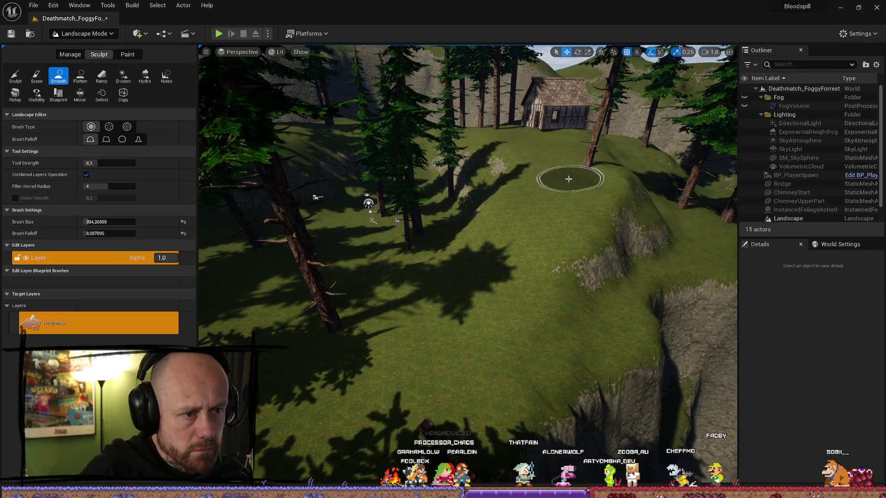
left_click_drag(569, 178, 234, 273)
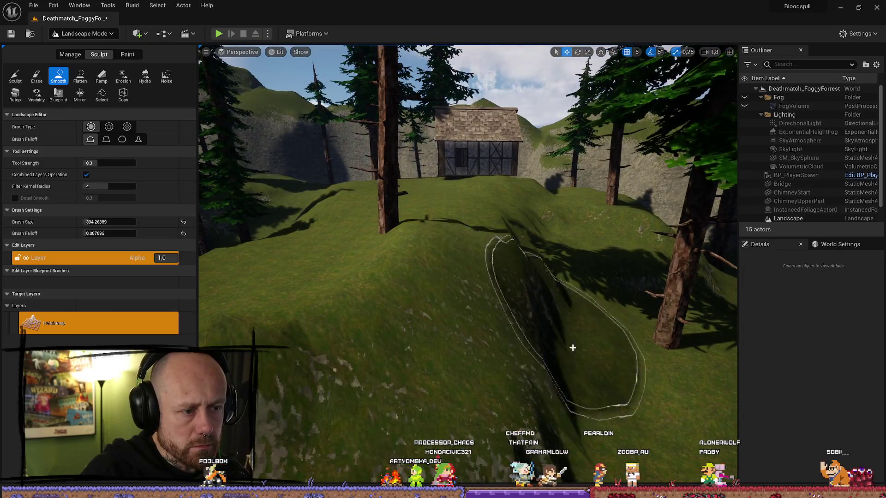
Look over the slopes among the trees around the timber house, then choose the Flatten sculpt tool.
mouse_move(573, 348)
left_mouse_down()
mouse_move(514, 354)
mouse_move(526, 342)
left_mouse_up()
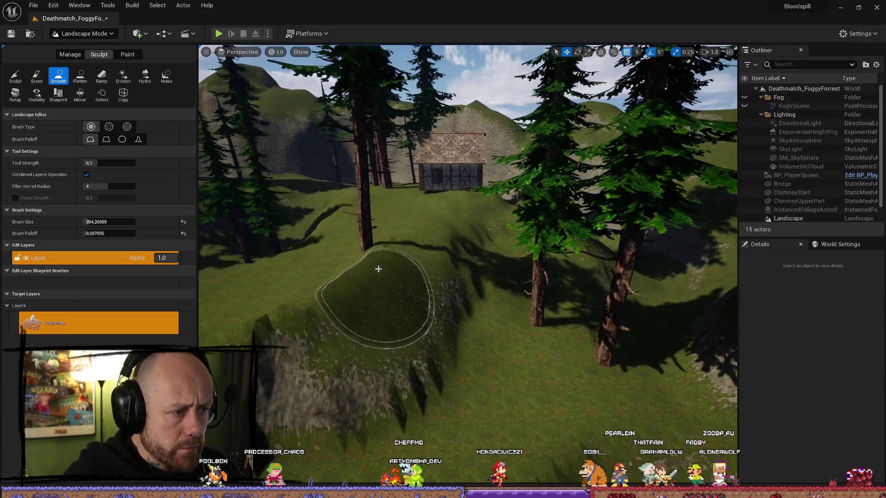
mouse_move(398, 281)
left_mouse_down()
mouse_move(423, 314)
mouse_move(429, 277)
left_mouse_up()
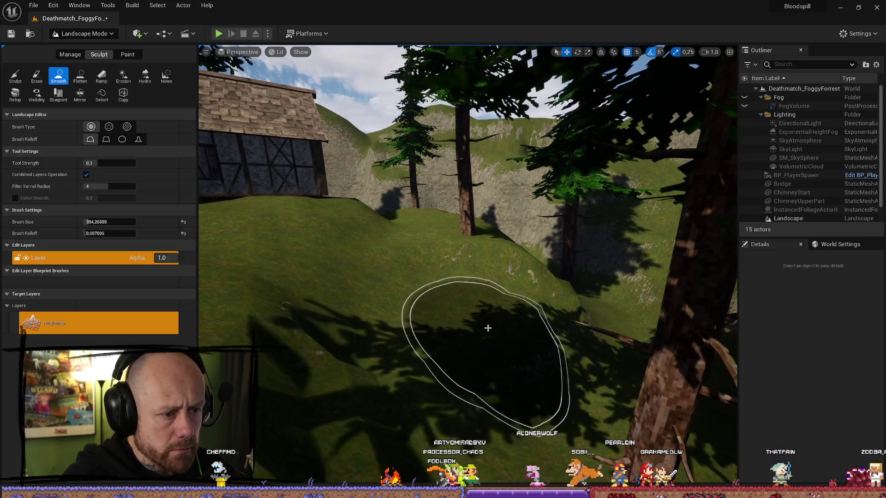
left_click_drag(465, 383, 465, 382)
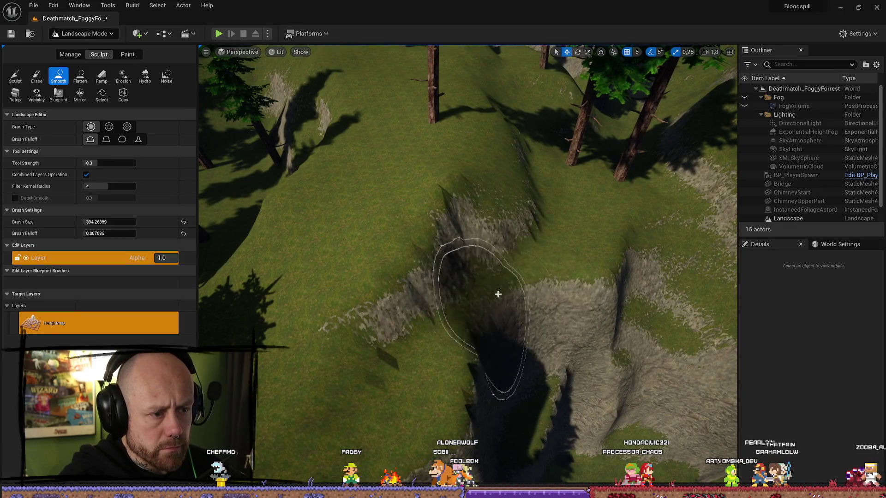
left_click(80, 76)
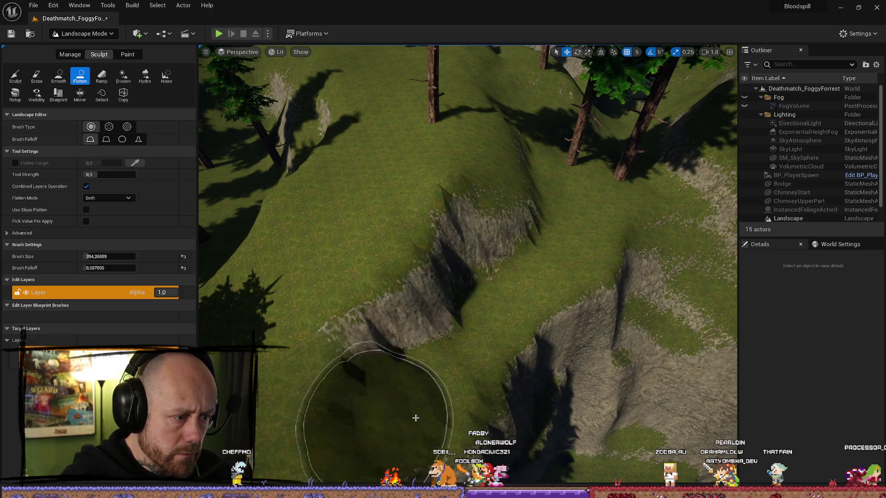
Smooth away the dark depression on the gully floor.
left_click_drag(415, 418, 478, 318)
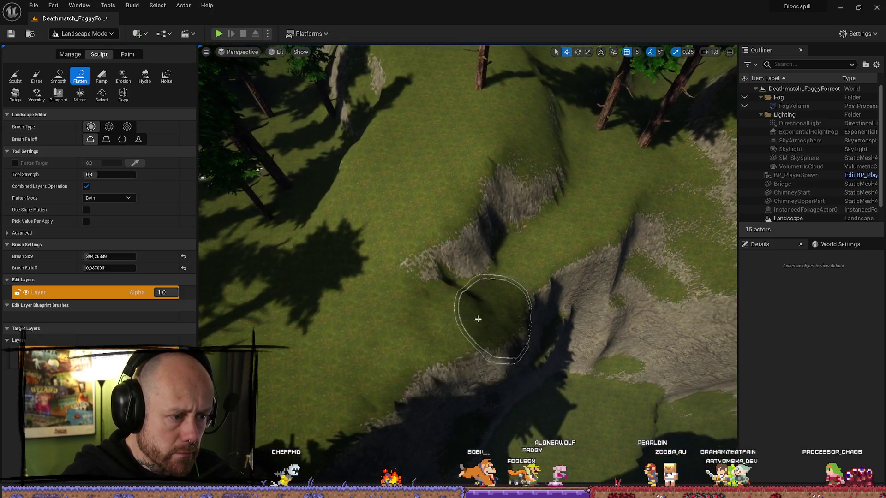
left_click(59, 75)
mouse_move(472, 288)
left_mouse_down()
mouse_move(554, 194)
mouse_move(528, 201)
mouse_move(501, 231)
mouse_move(495, 337)
left_mouse_up()
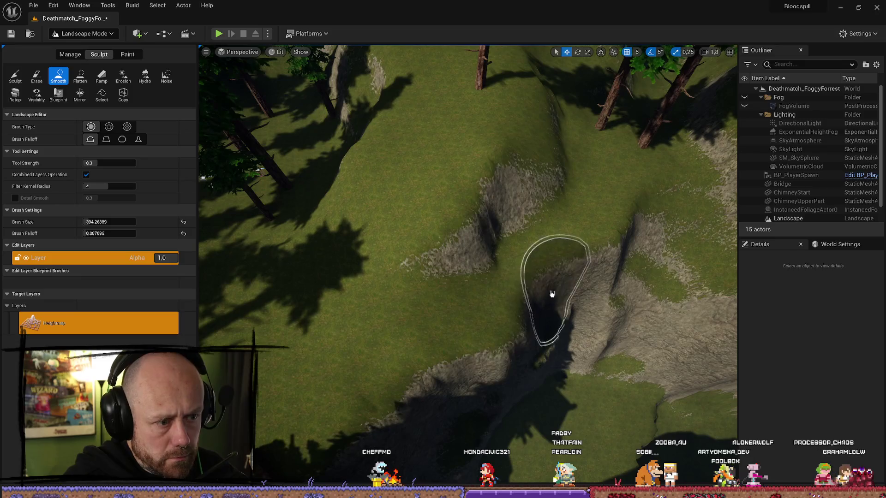
scroll(514, 277, "up", 5)
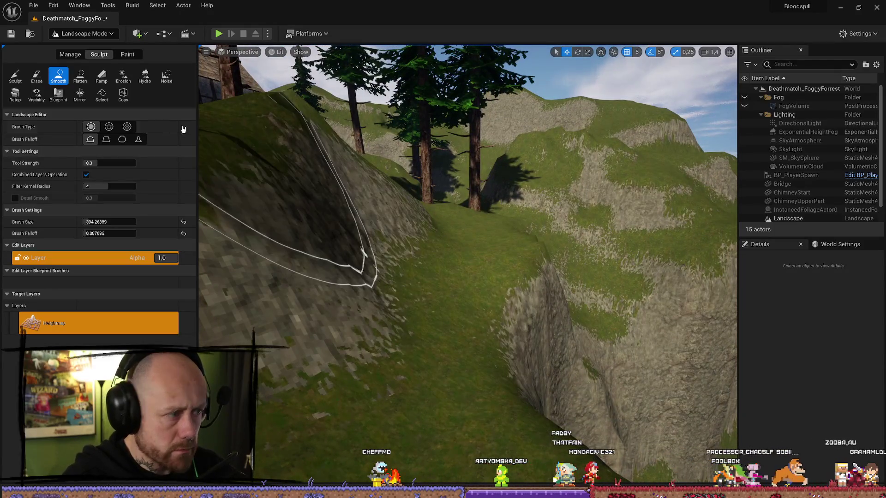
Flatten the gully floor down its length and back, leaving the Flatten tool active.
key("ctrl+Tab")
mouse_move(543, 370)
left_mouse_down()
mouse_move(500, 323)
mouse_move(506, 348)
mouse_move(517, 340)
left_mouse_up()
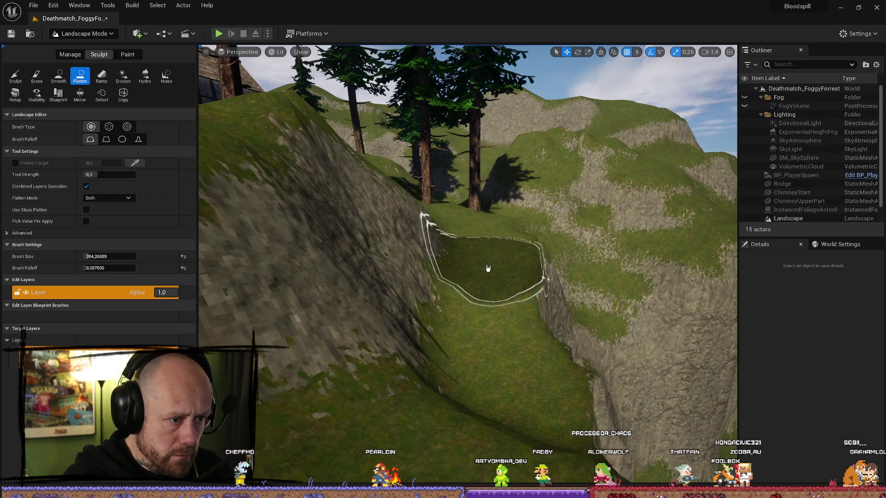
mouse_move(487, 268)
left_mouse_down()
mouse_move(491, 431)
mouse_move(511, 406)
mouse_move(495, 361)
mouse_move(527, 339)
left_mouse_up()
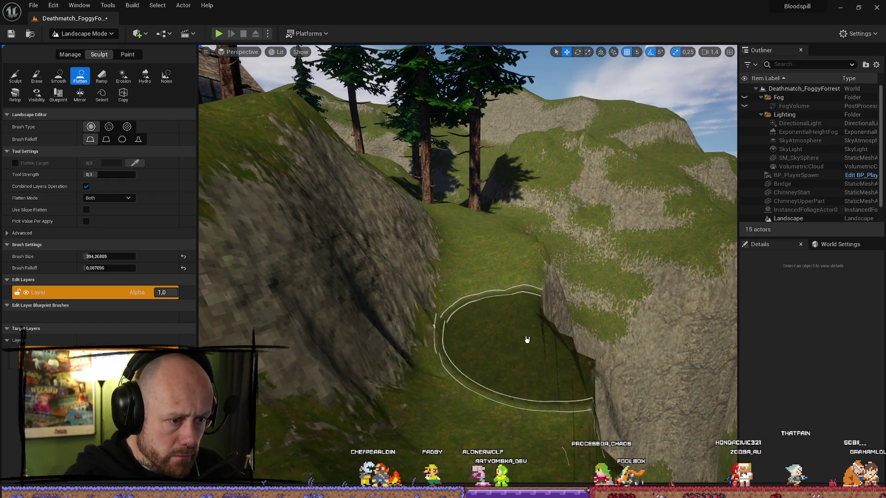
key("ctrl+shift+Tab")
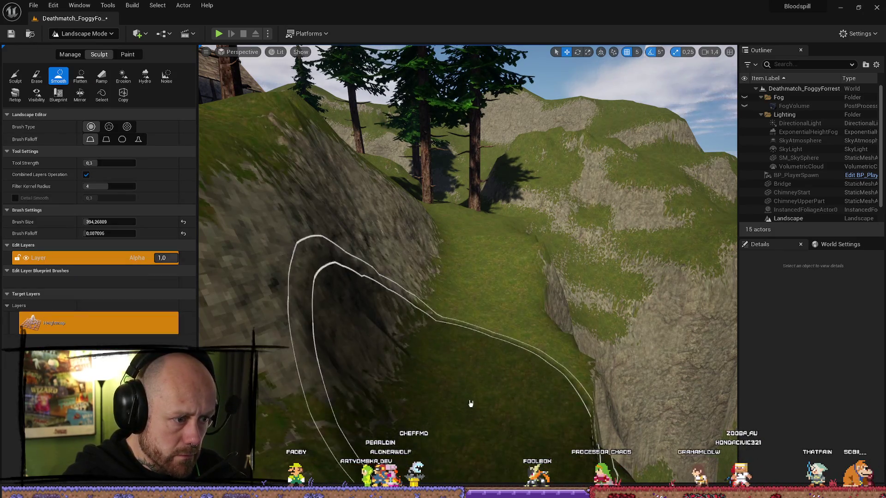
scroll(469, 387, "up", 4)
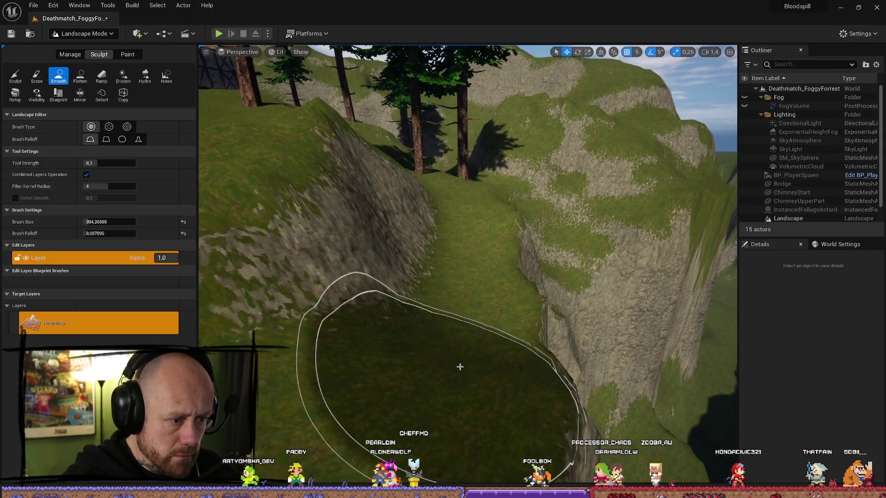
scroll(366, 190, "down", 5)
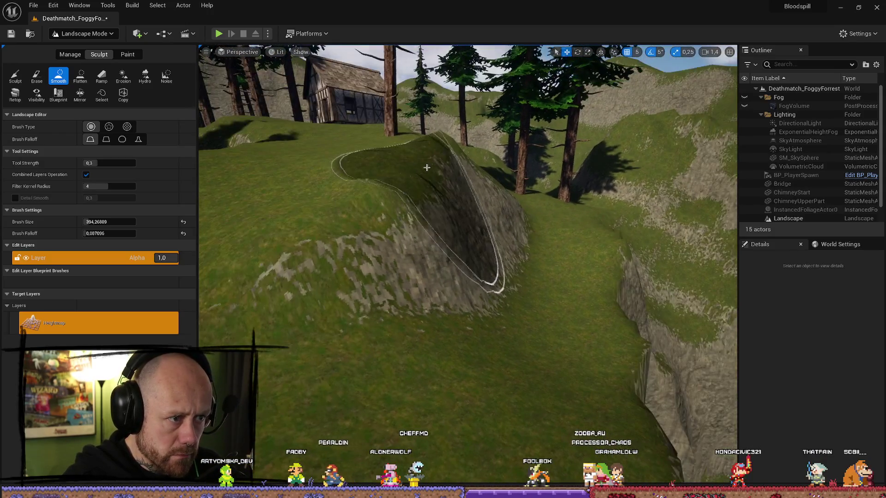
scroll(444, 293, "up", 5)
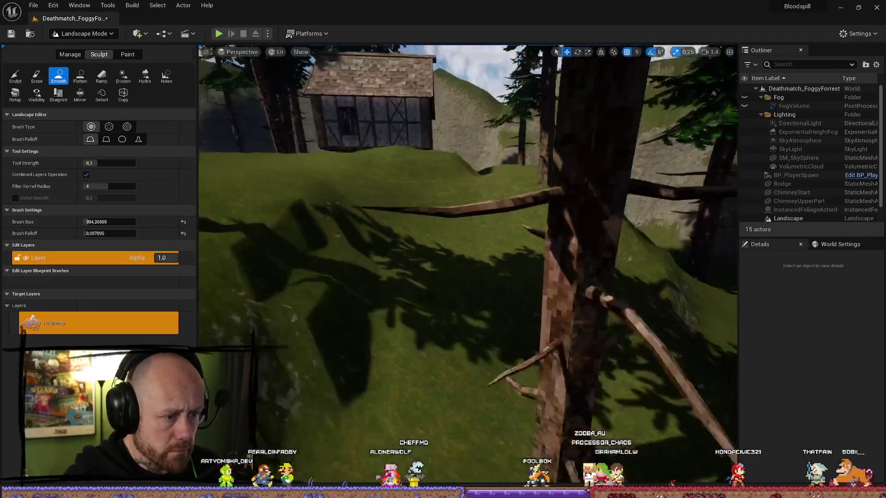
scroll(318, 178, "down", 5)
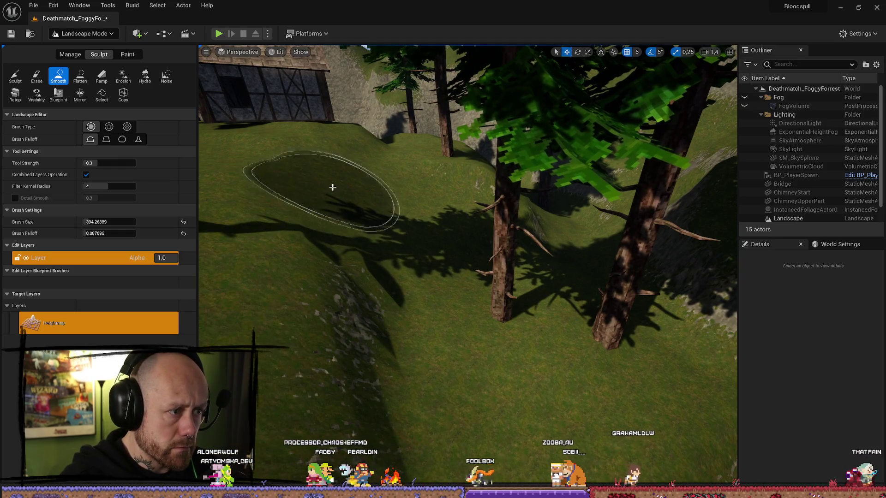
scroll(333, 187, "down", 5)
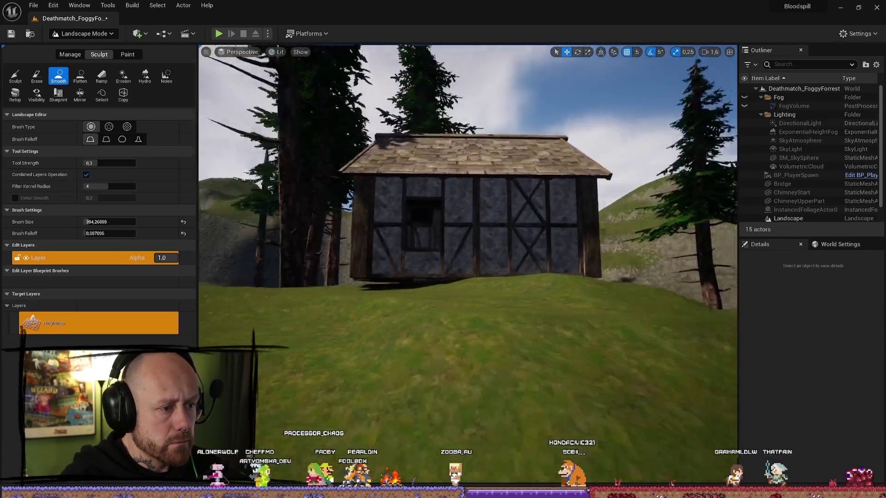
scroll(468, 266, "up", 5)
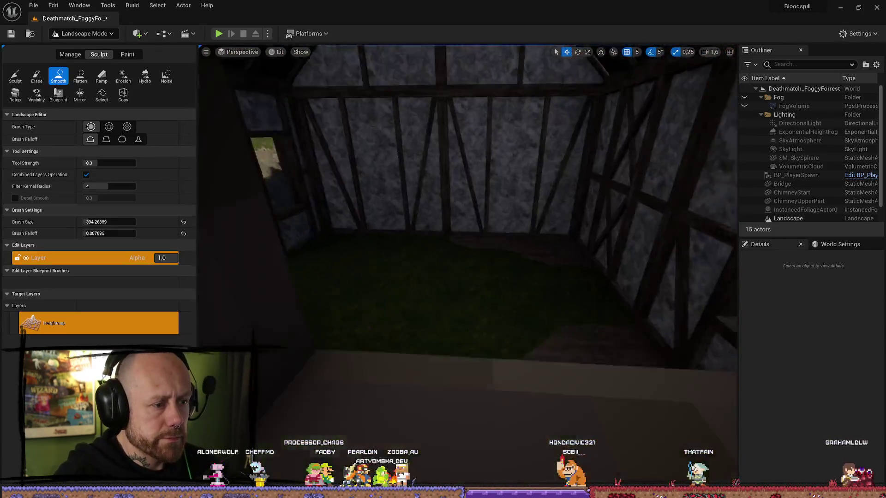
left_click(81, 76)
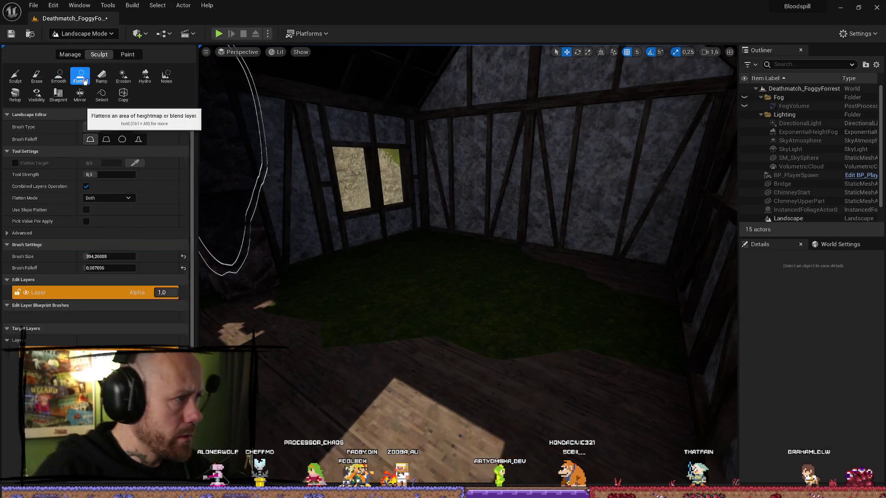
Inspect the flattened grass at the doorway and inside the timber house walls, then open the editor modes list.
scroll(346, 164, "up", 3)
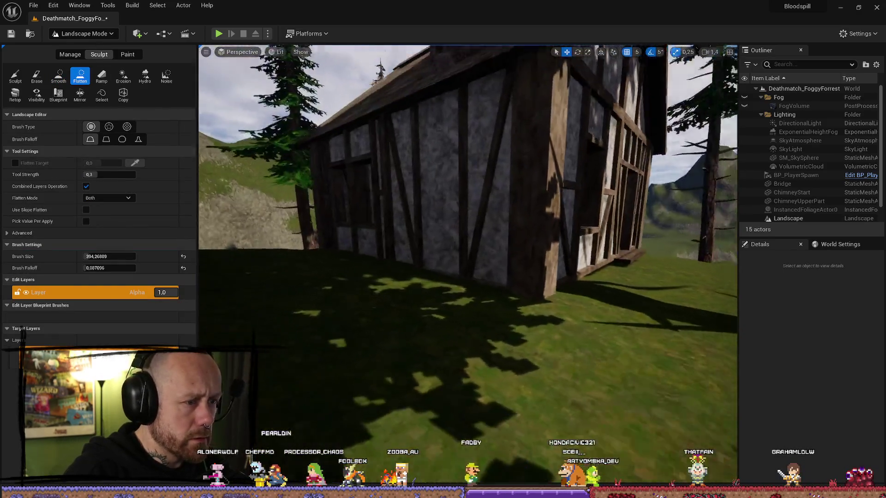
scroll(467, 265, "down", 3)
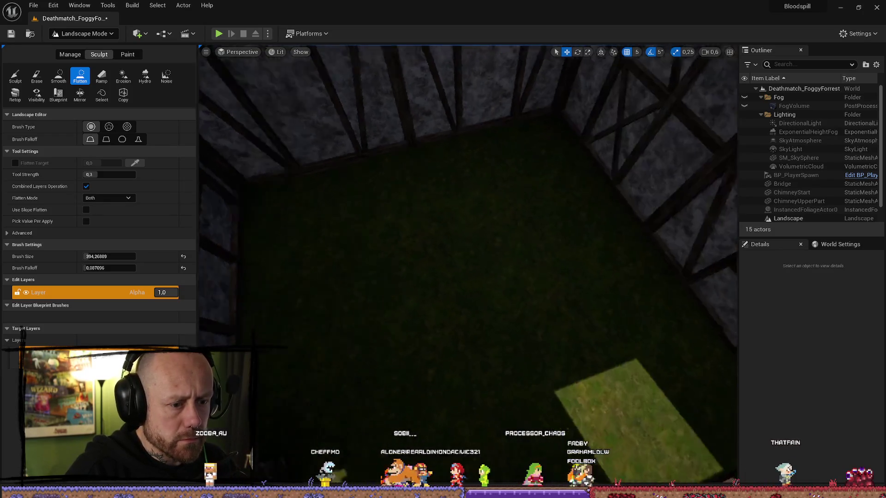
mouse_move(391, 262)
left_mouse_down()
mouse_move(415, 258)
mouse_move(391, 262)
left_mouse_up()
left_click_drag(463, 300, 463, 203)
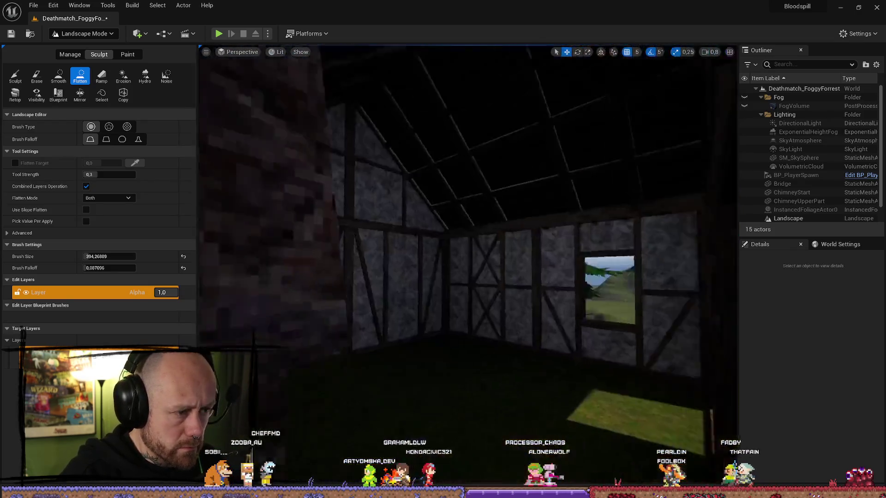
scroll(465, 297, "up", 10)
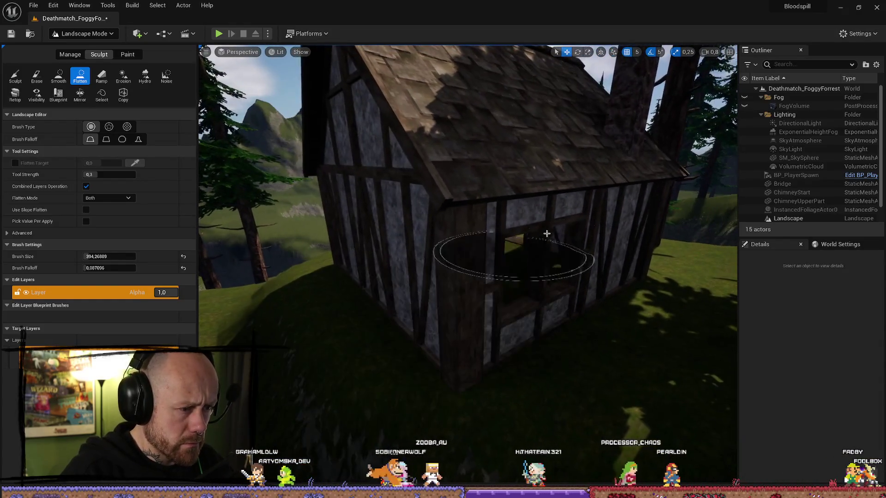
scroll(465, 297, "down", 10)
left_click(83, 33)
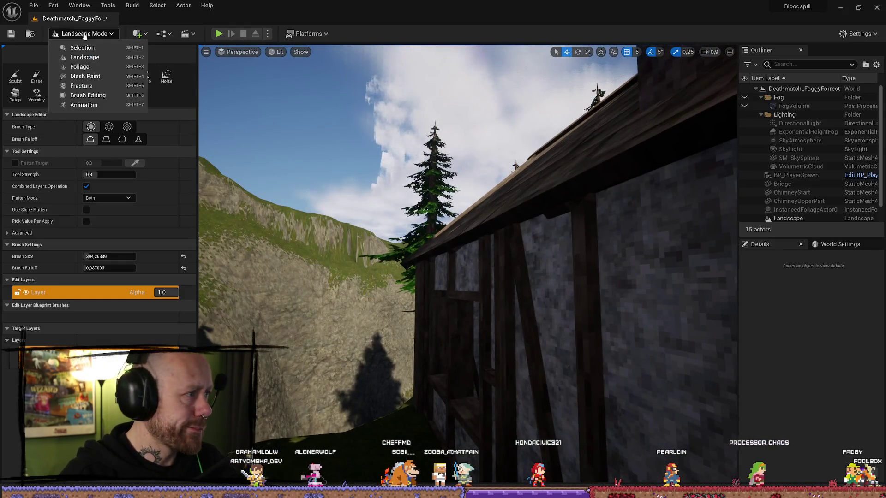
Switch to Selection Mode and select the chimney base together with the house.
left_click(113, 63)
scroll(390, 303, "up", 5)
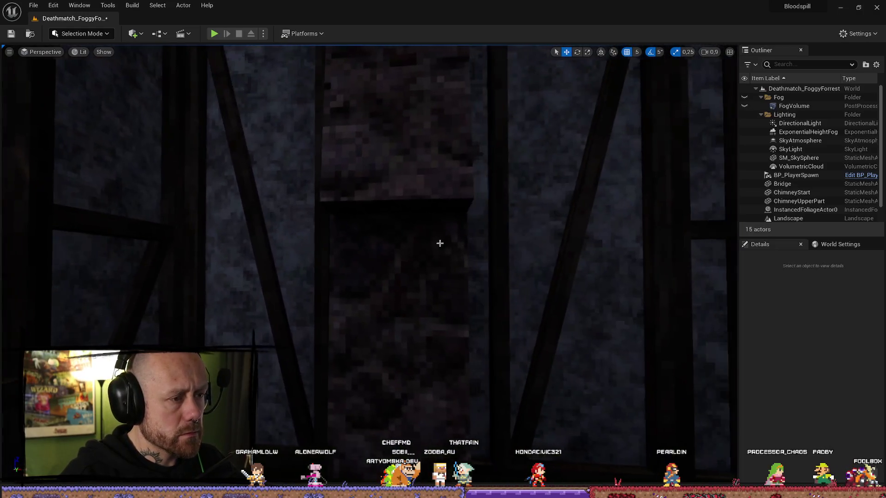
left_click(439, 243)
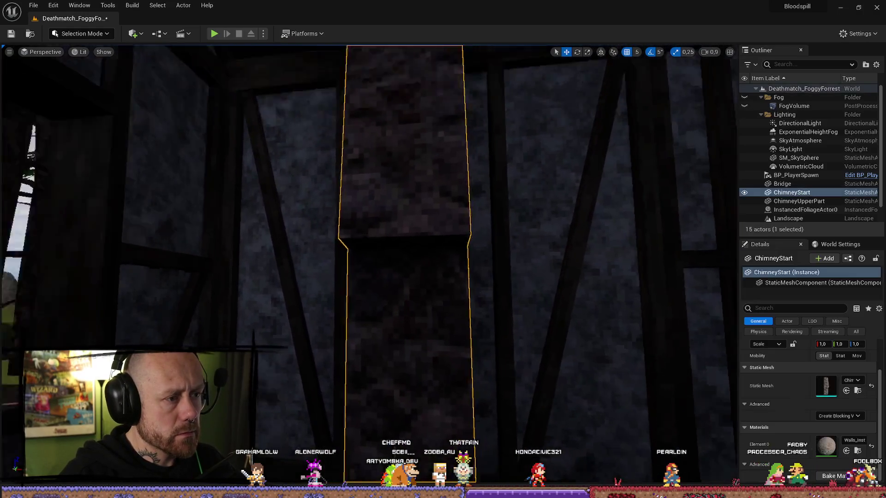
scroll(573, 345, "down", 6)
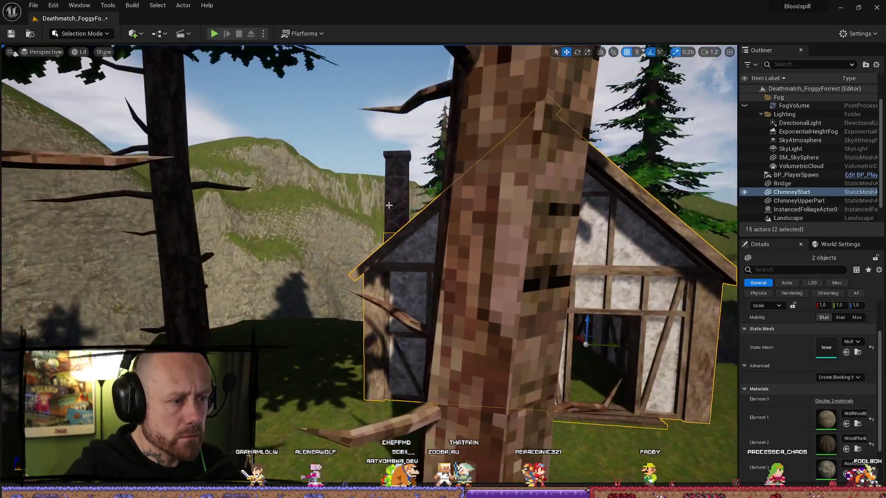
left_click(438, 232, "ctrl")
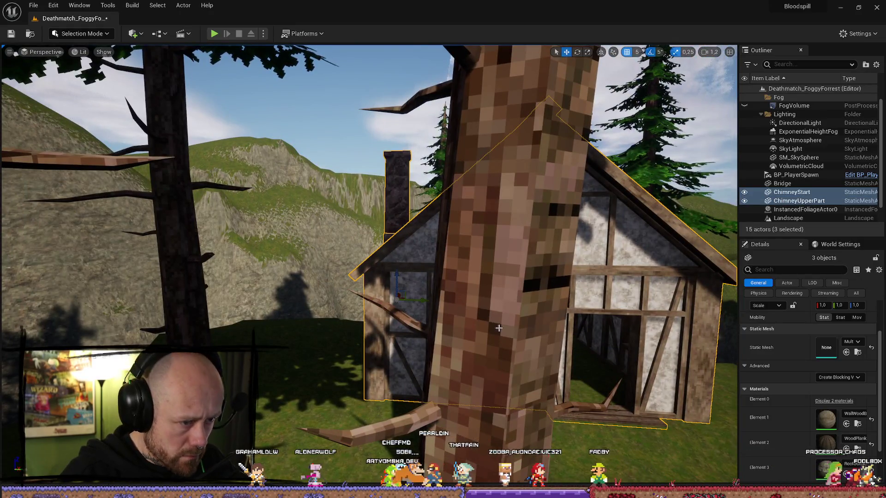
scroll(529, 323, "up", 5)
left_click(479, 231, "ctrl")
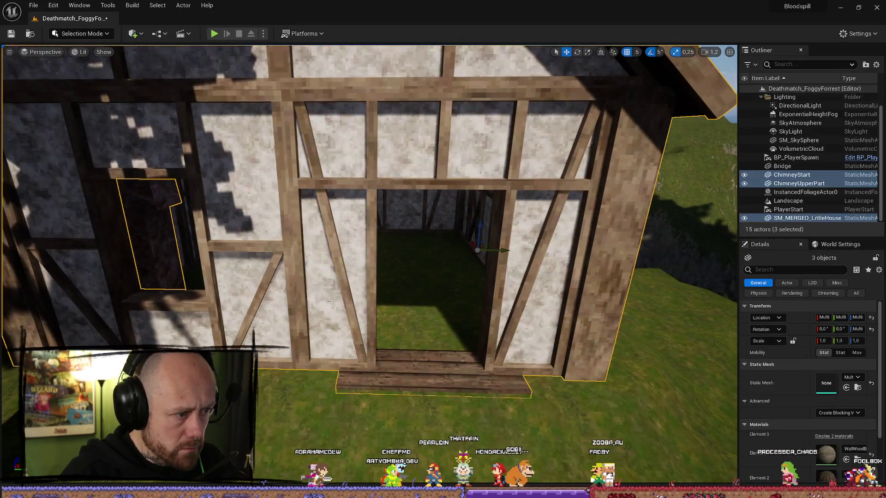
left_click(479, 232, "ctrl")
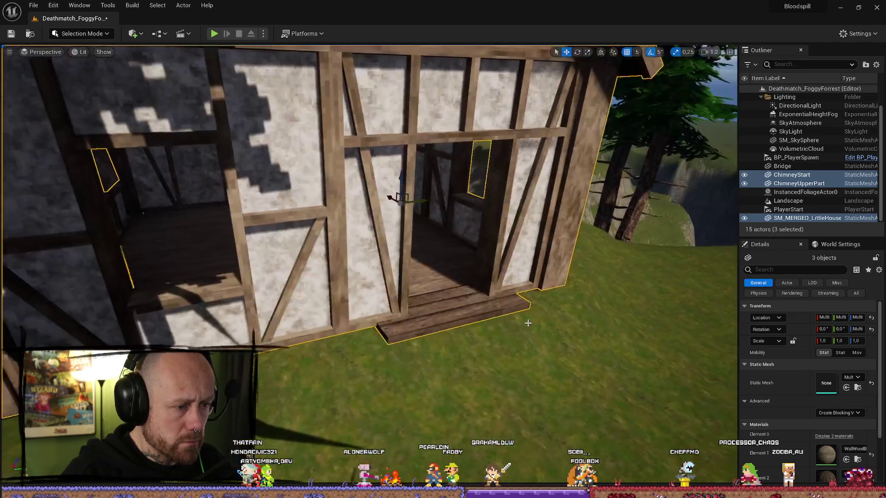
Frame the house, select SM_MERGED_LittleHouse on its own, and undo its accidental move.
left_click(396, 198)
key("s")
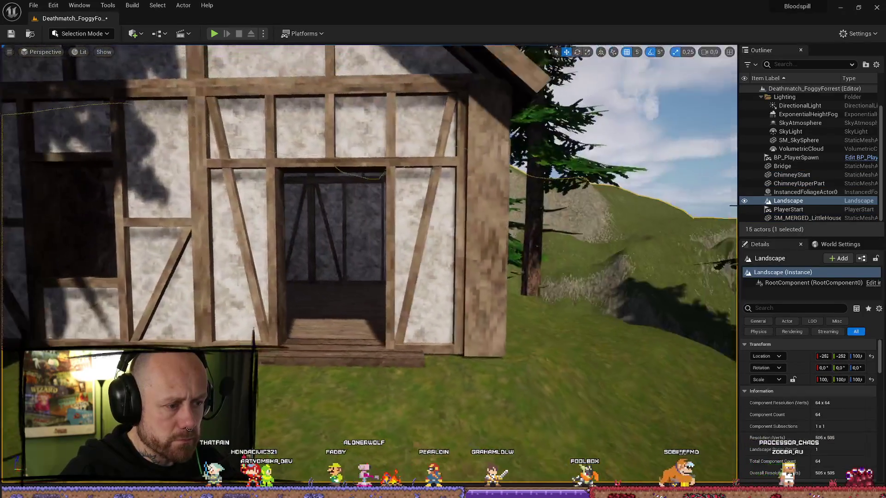
key("w")
key("s")
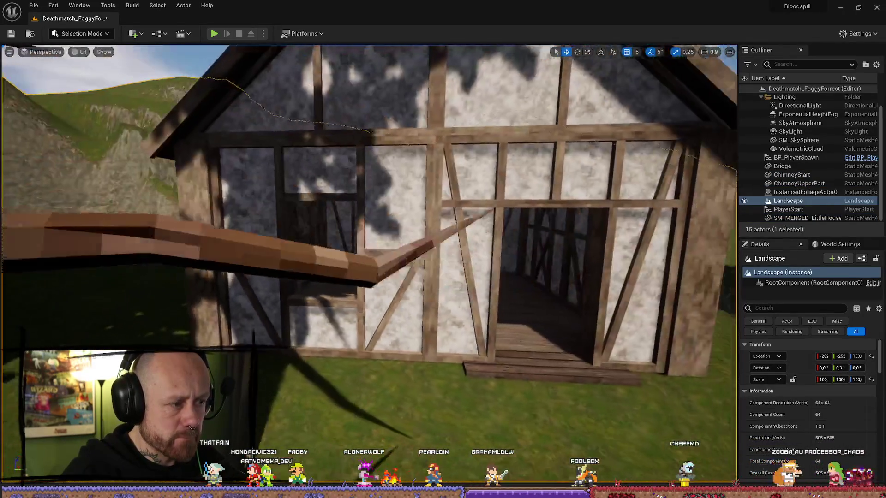
left_click(416, 319)
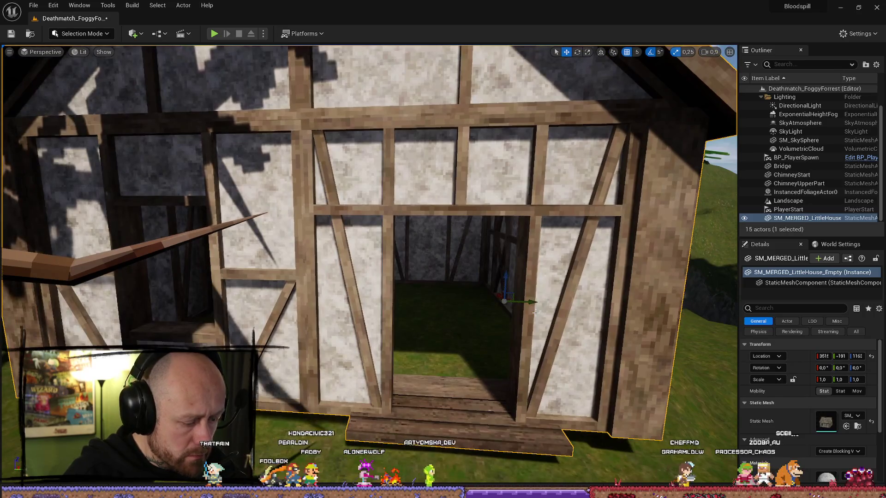
key("ctrl+z")
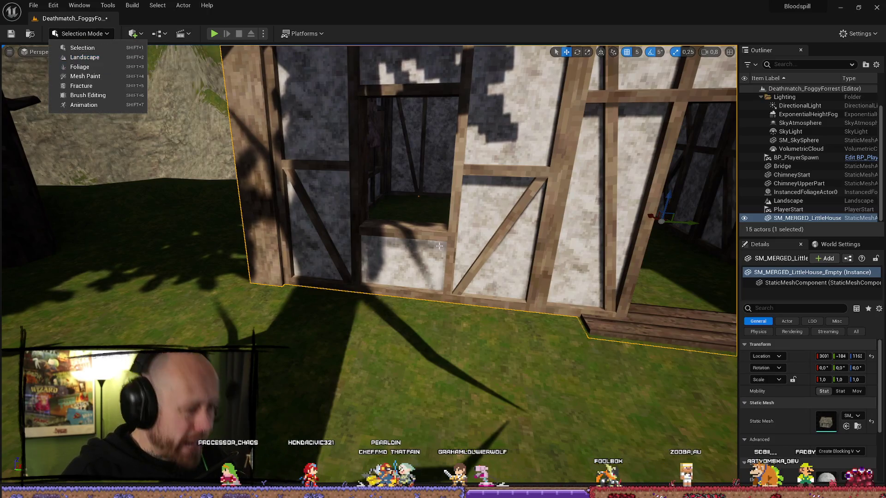
left_click(142, 48)
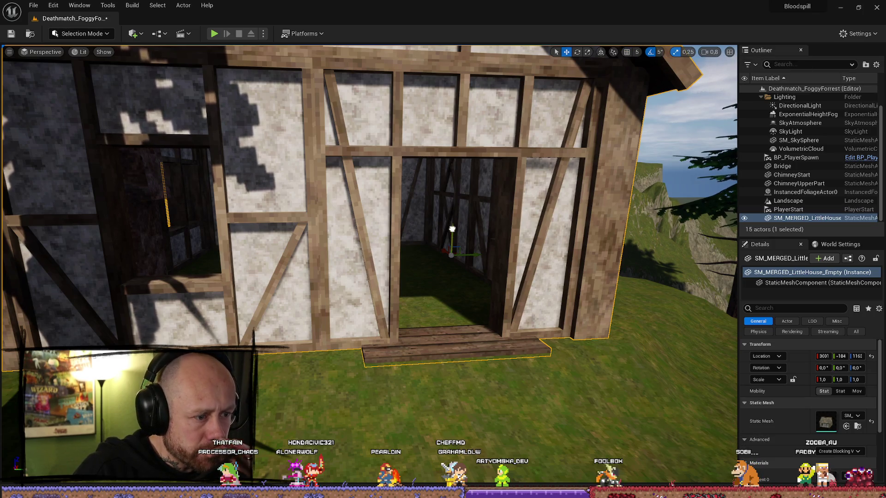
left_click_drag(452, 229, 462, 203)
left_click_drag(638, 381, 639, 360)
left_click(639, 382)
left_click_drag(394, 269, 394, 269)
left_click(394, 269)
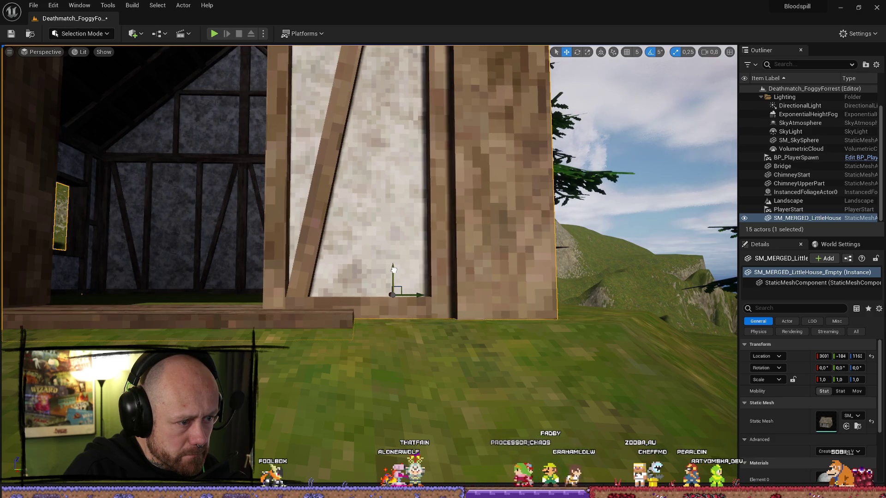
mouse_move(396, 269)
left_mouse_down()
mouse_move(369, 270)
mouse_move(407, 270)
mouse_move(366, 277)
mouse_move(351, 269)
left_mouse_up()
left_click(402, 270)
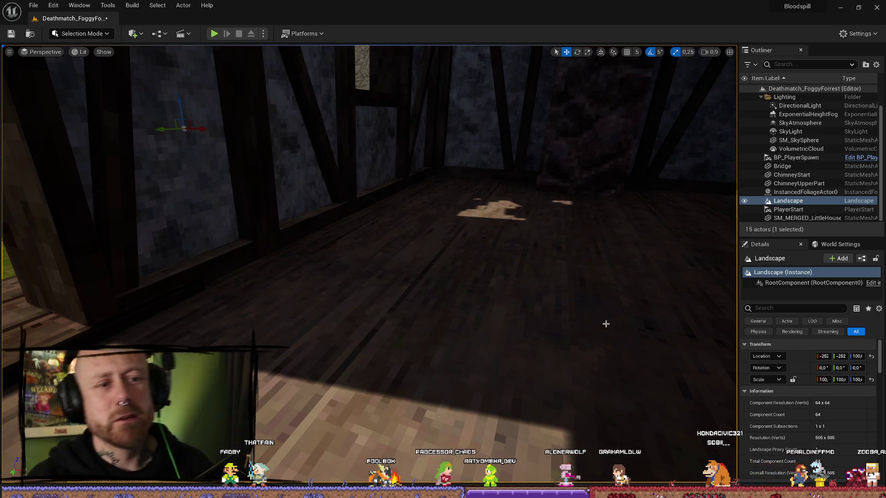
left_click_drag(606, 324, 425, 323)
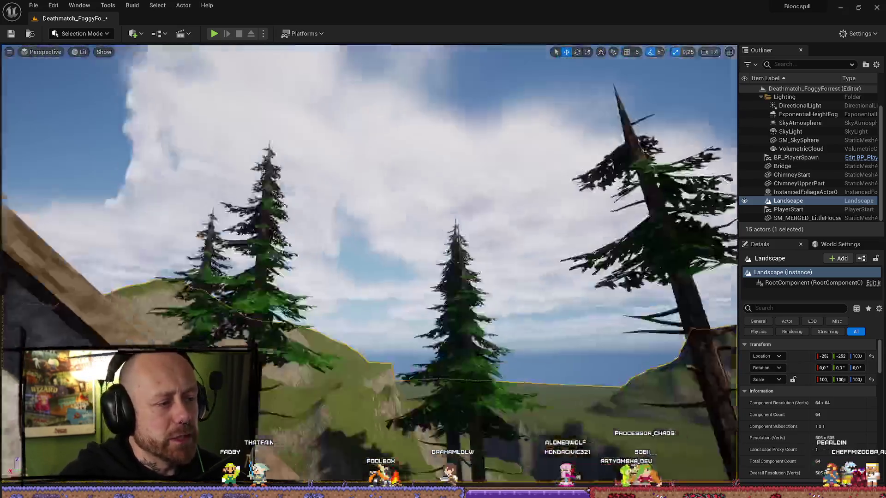
left_click_drag(369, 268, 370, 249)
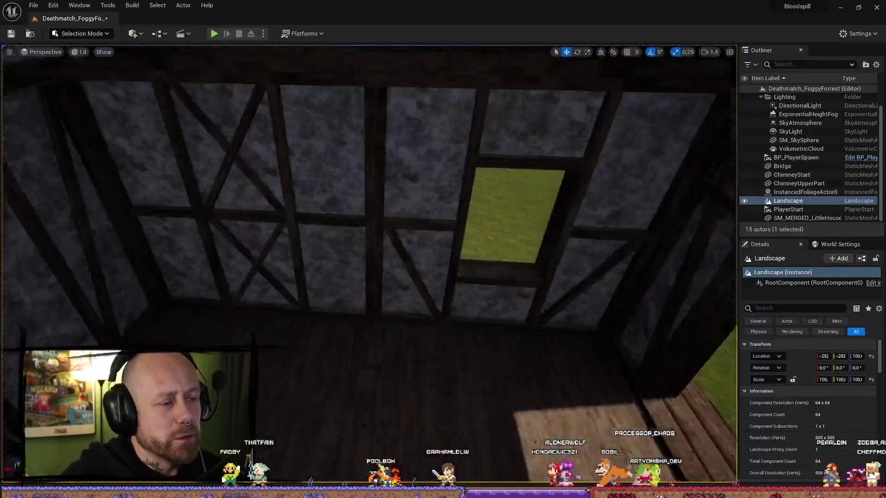
left_click_drag(710, 355, 610, 256)
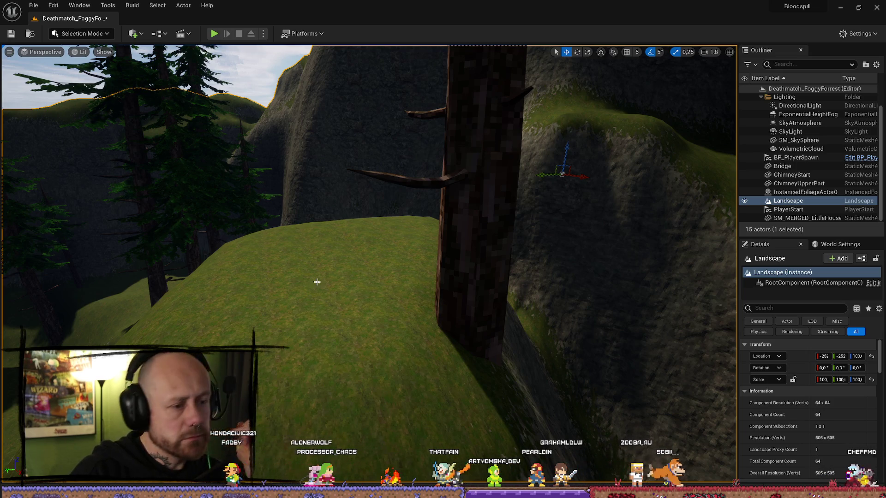
mouse_move(317, 282)
left_mouse_down()
mouse_move(322, 434)
mouse_move(365, 360)
mouse_move(369, 323)
mouse_move(357, 280)
mouse_move(344, 273)
left_mouse_up()
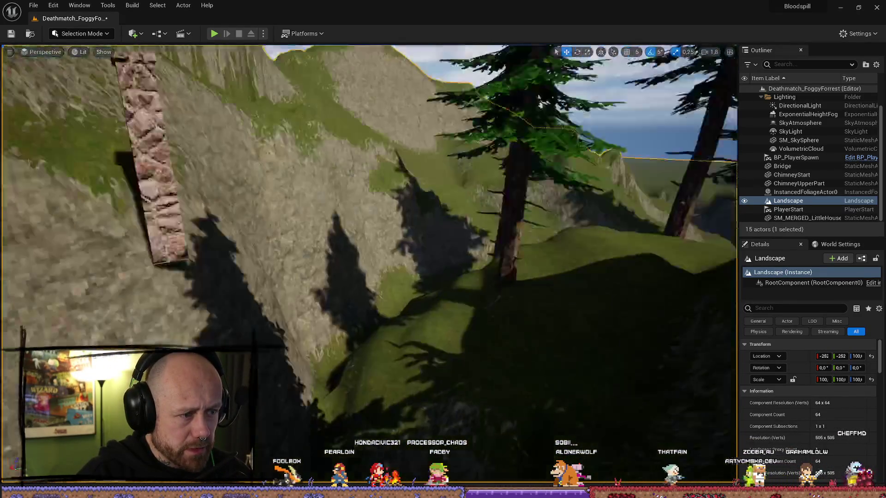
Copy ChimneyStart's location in Details and paste it onto ChimneyUpperPart.
left_click(183, 189)
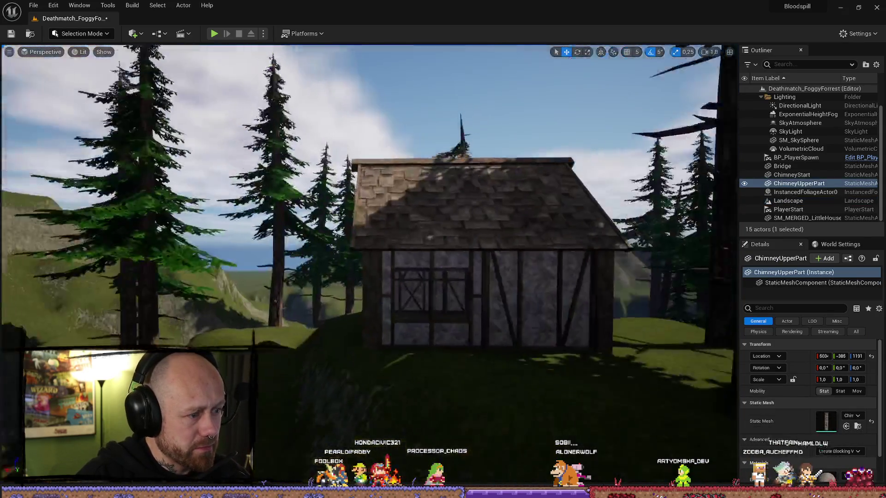
scroll(690, 318, "down", 3)
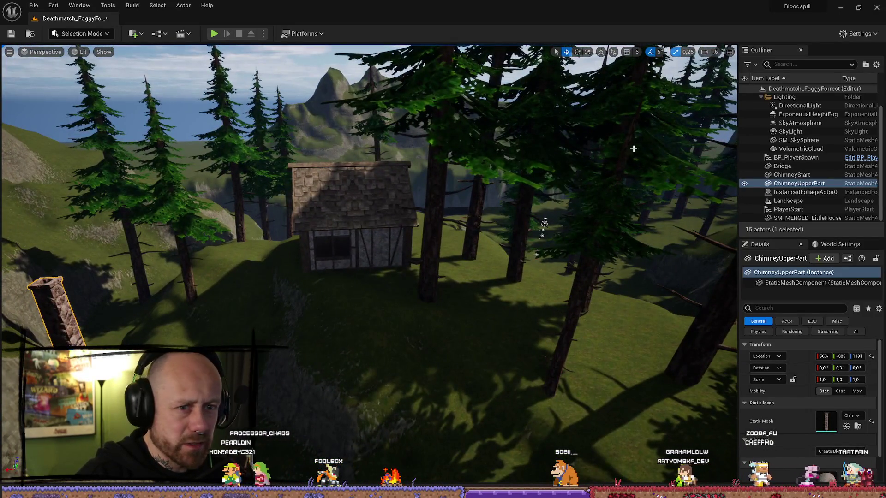
scroll(633, 148, "up", 10)
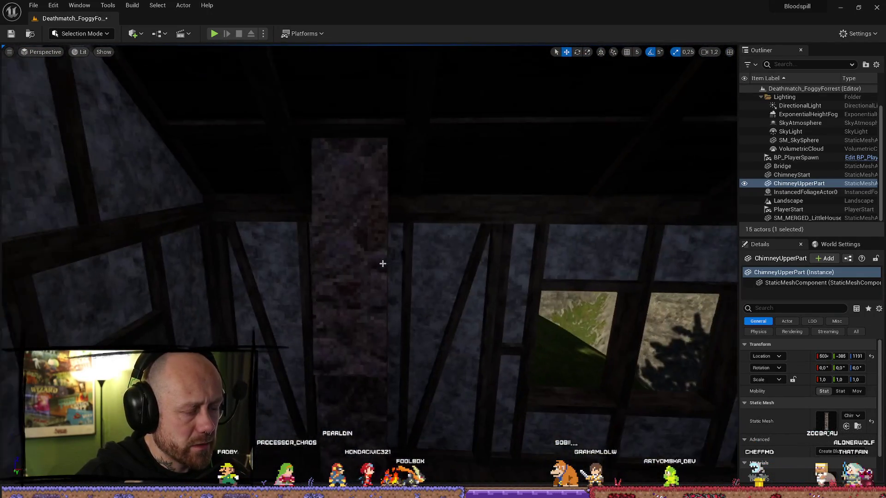
left_click(373, 264)
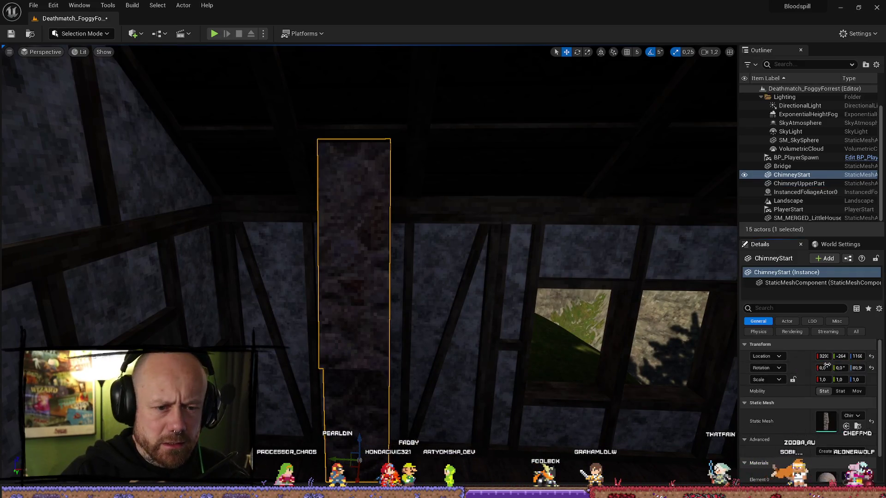
left_click_drag(600, 277, 577, 300)
key("f")
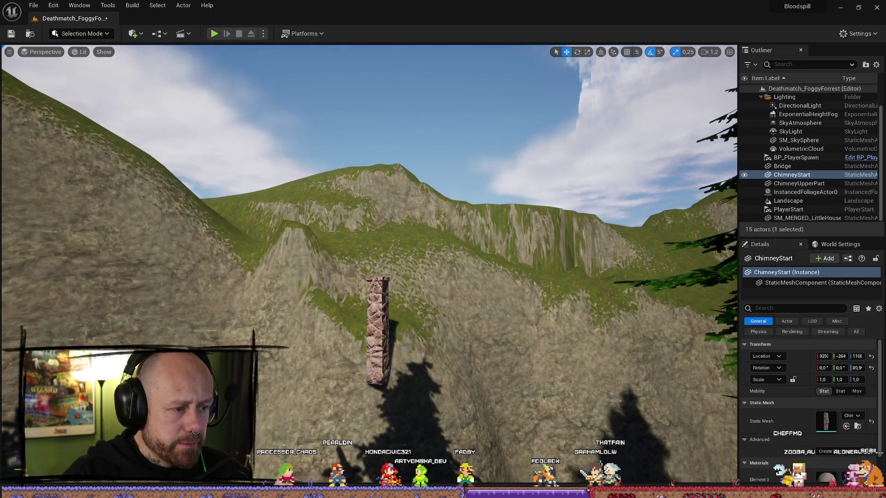
right_click(378, 318)
left_click(803, 358)
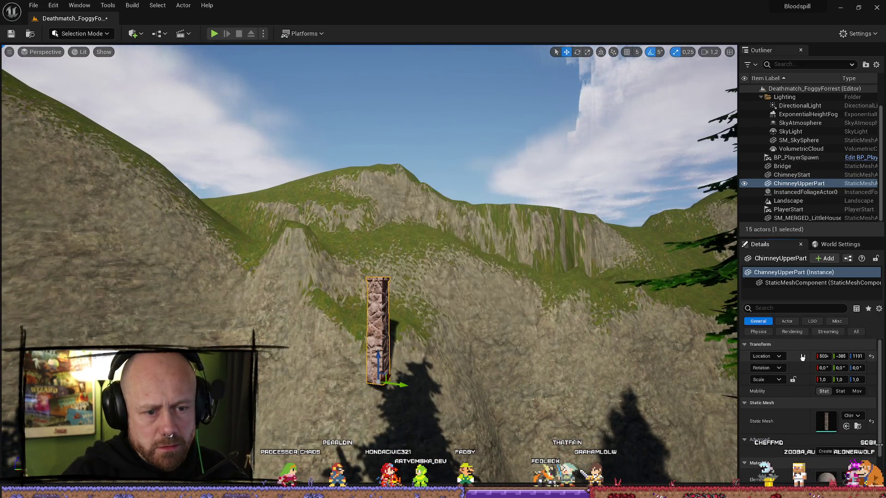
right_click(803, 358)
left_click(812, 369)
key("f")
Raise the upper chimney piece and settle it on top of the chimney base.
mouse_move(416, 404)
left_mouse_down()
mouse_move(443, 401)
mouse_move(416, 403)
mouse_move(450, 283)
mouse_move(471, 273)
mouse_move(359, 310)
left_mouse_up()
key("f")
left_click_drag(369, 265, 356, 194)
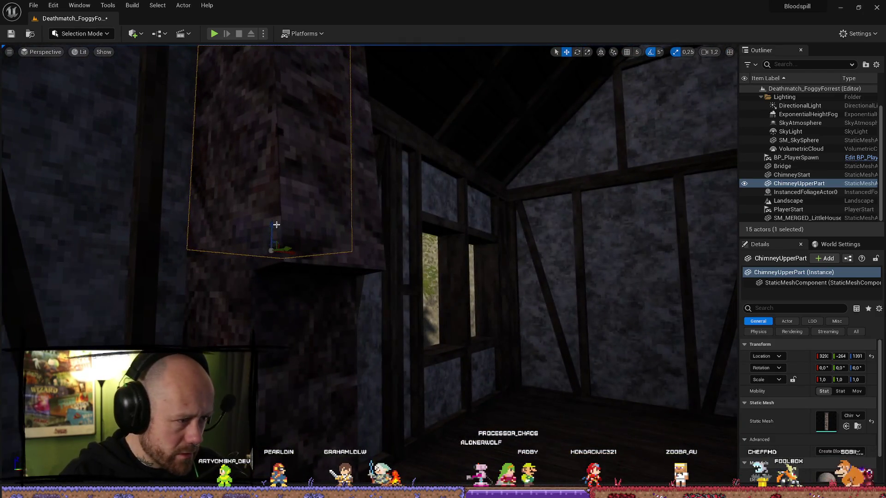
left_click_drag(276, 225, 280, 229)
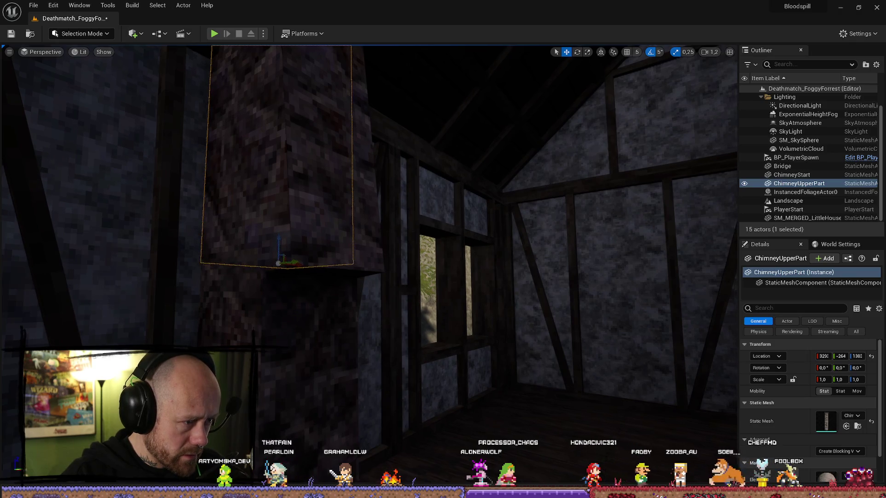
double_click(788, 201)
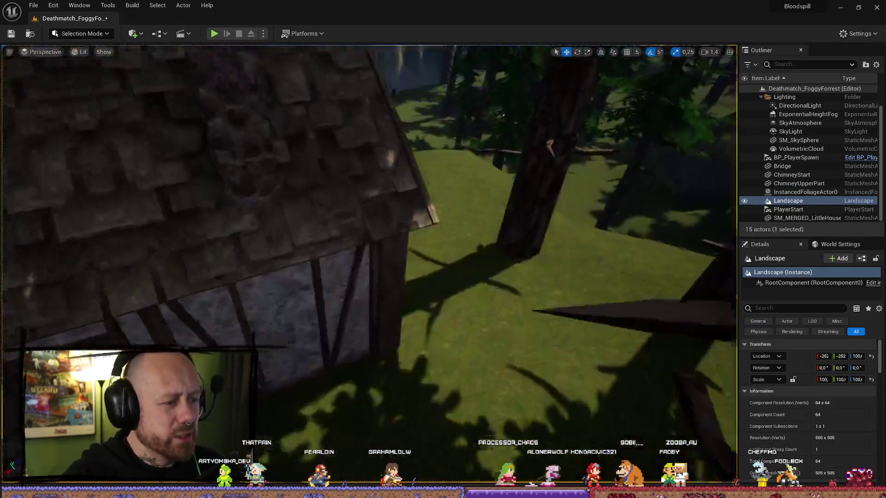
mouse_move(370, 249)
left_mouse_down()
mouse_move(332, 212)
mouse_move(359, 249)
mouse_move(342, 231)
mouse_move(360, 213)
mouse_move(303, 382)
mouse_move(281, 250)
left_mouse_up()
scroll(351, 222, "up", 3)
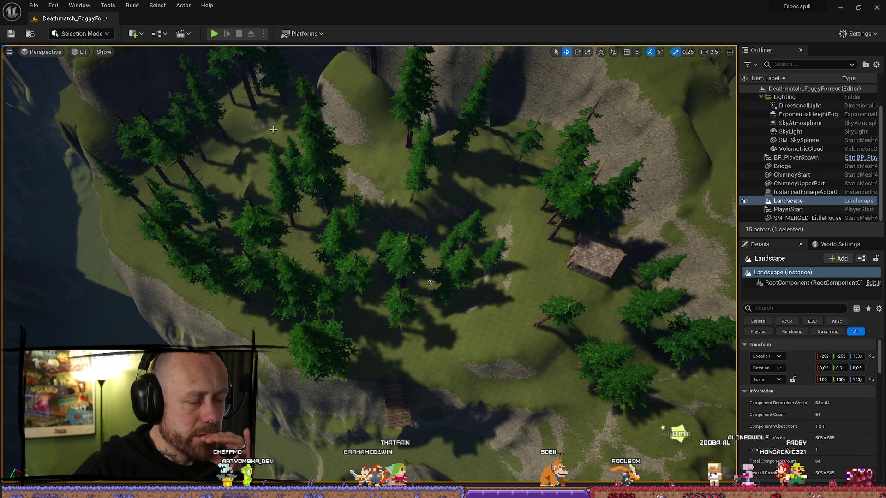
left_click_drag(291, 146, 301, 144)
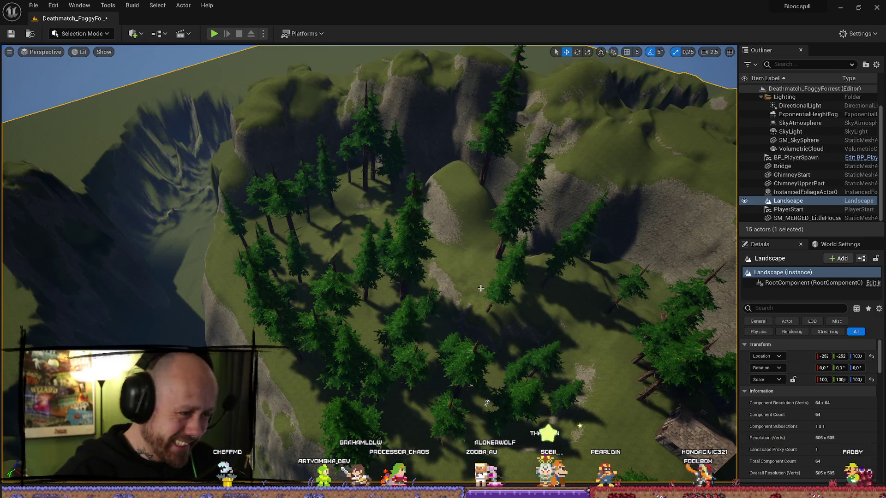
key("f")
scroll(421, 214, "up", 5)
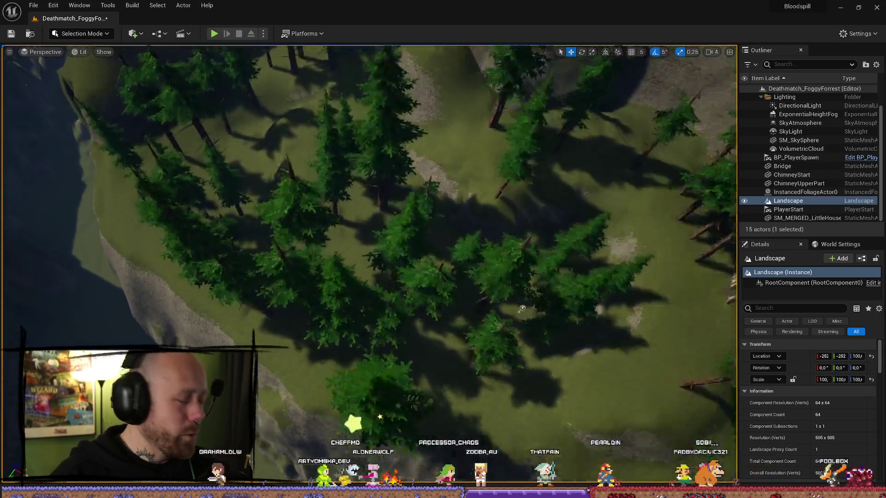
mouse_move(521, 309)
left_mouse_down()
mouse_move(521, 258)
mouse_move(522, 277)
left_mouse_up()
scroll(522, 267, "down", 3)
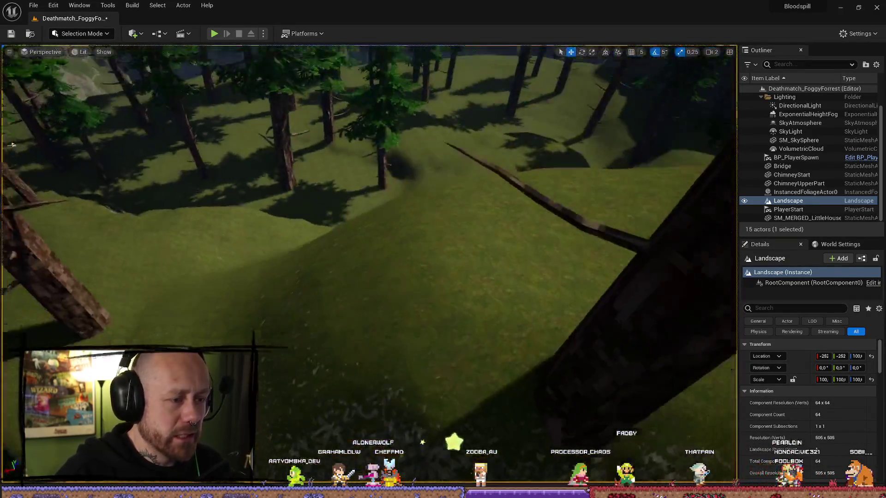
left_click_drag(521, 276, 521, 249)
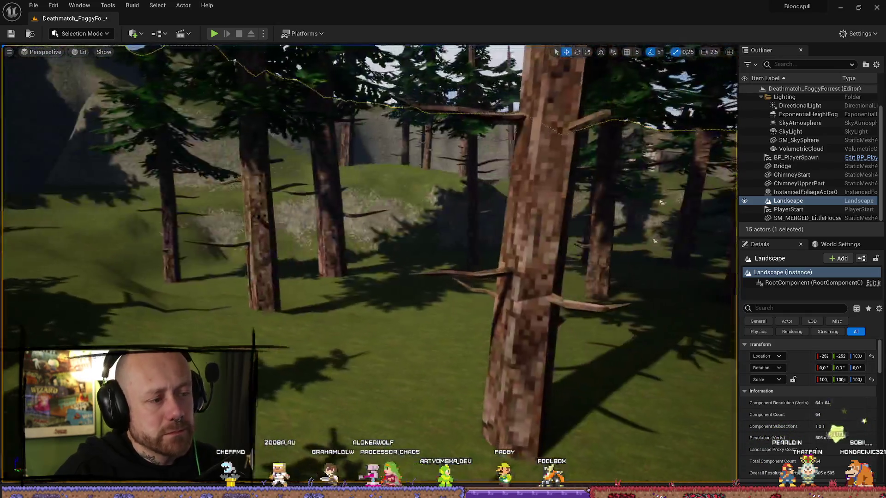
mouse_move(522, 249)
left_mouse_down()
mouse_move(522, 230)
mouse_move(507, 249)
left_mouse_up()
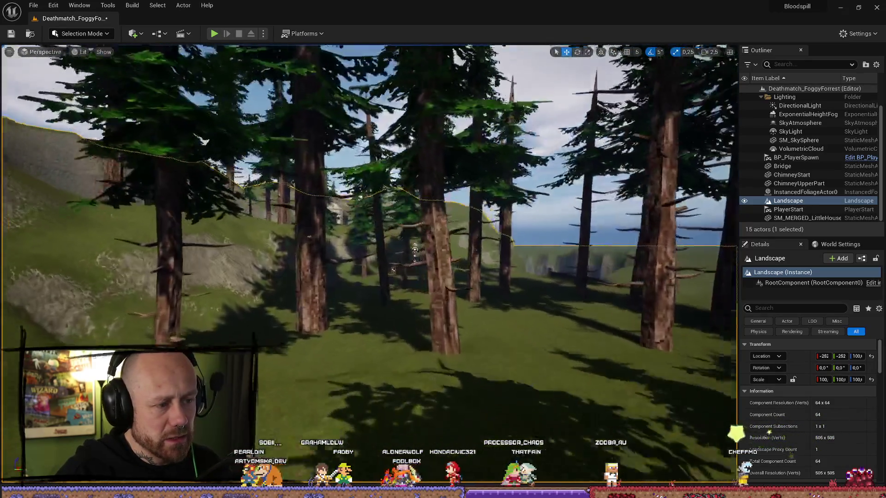
key("w")
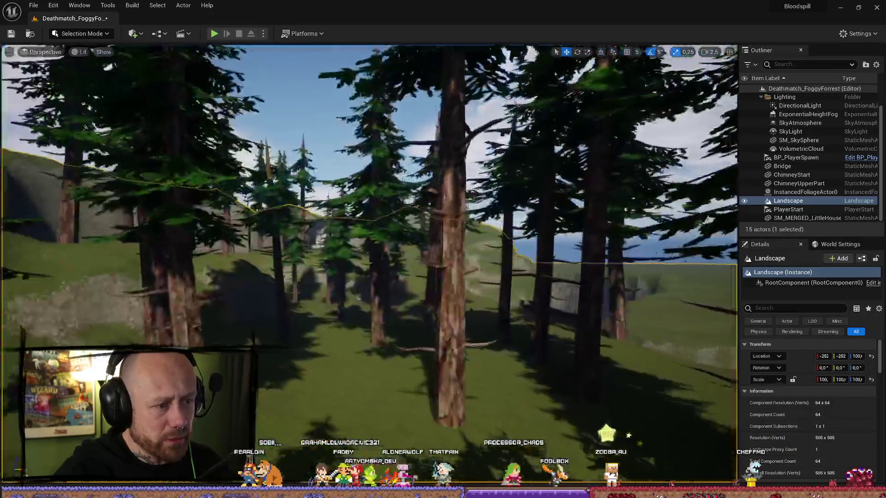
key("w")
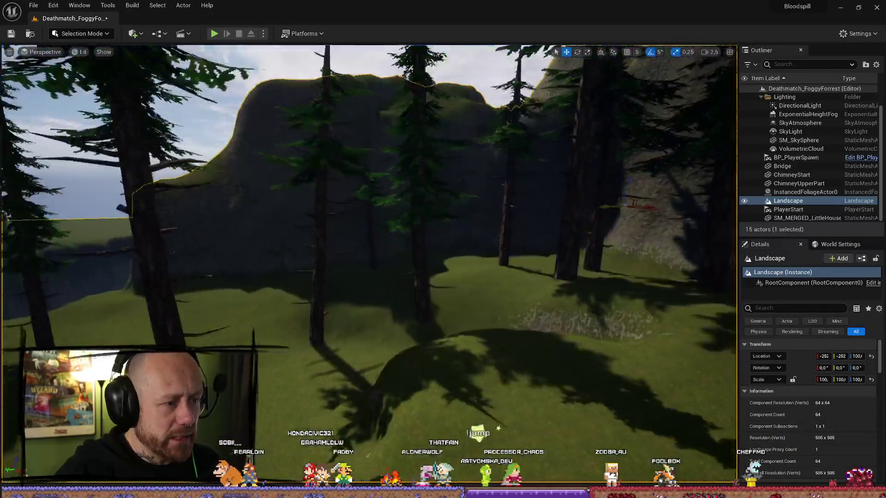
key("w")
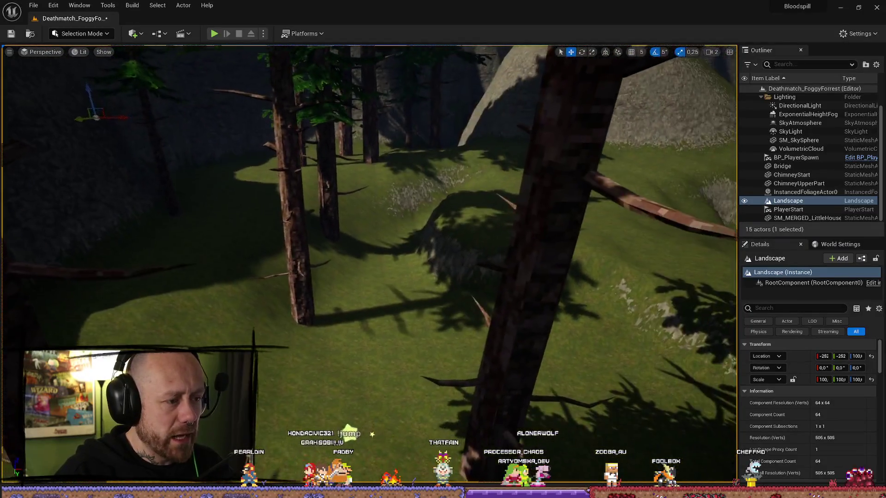
scroll(369, 263, "down", 1)
key("w")
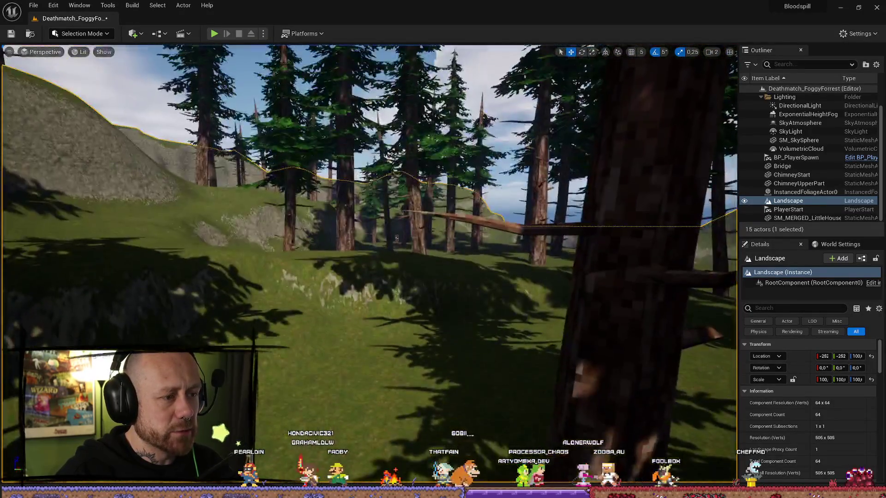